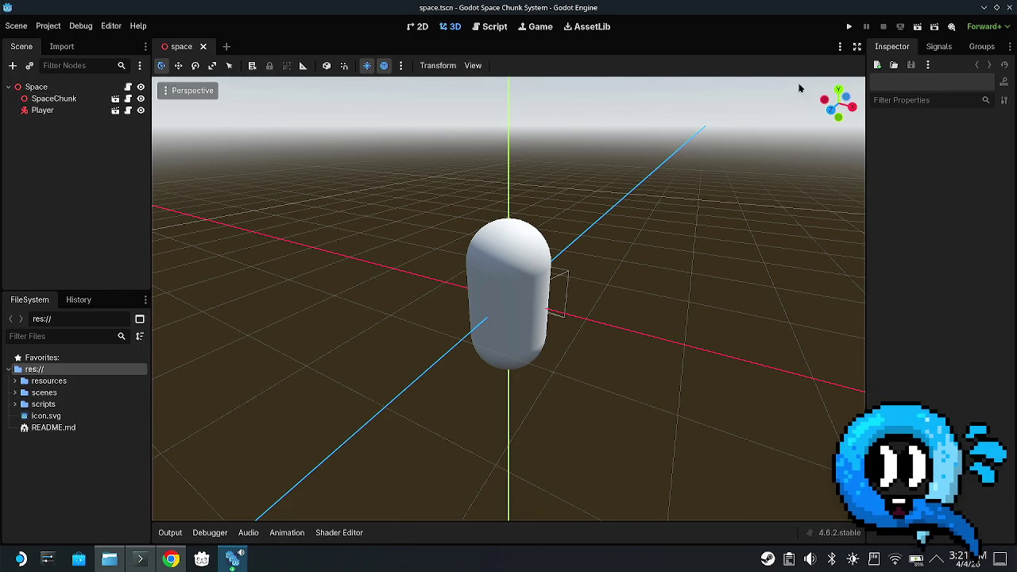
- Run the Space Chunk System project to test the generated chunks
left_click(849, 26)
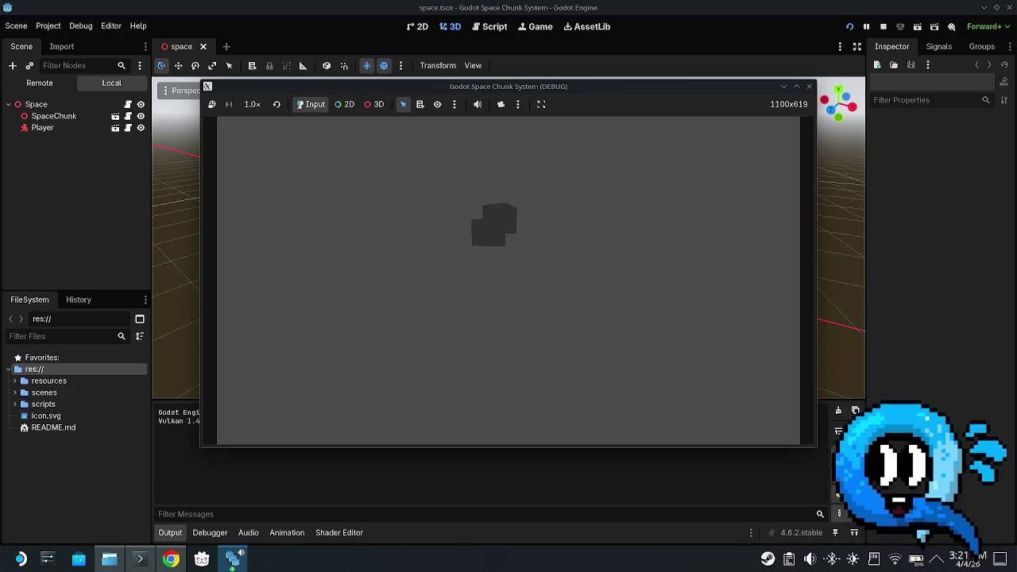
- Stop the running game and return to the editor
key("Escape")
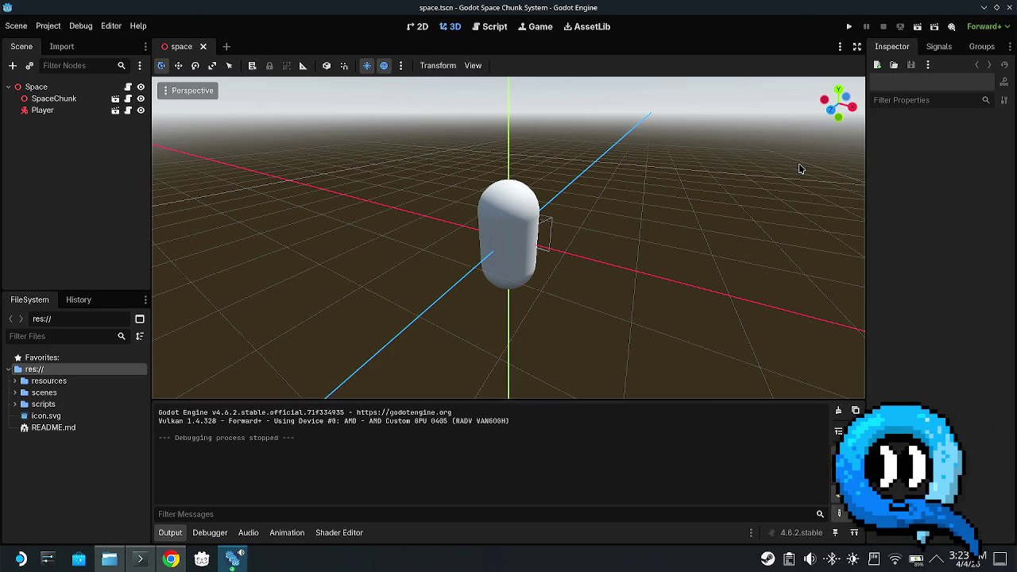
- Search Google Images for 'latrines', then close that tab and minimize the browser
left_click(172, 561)
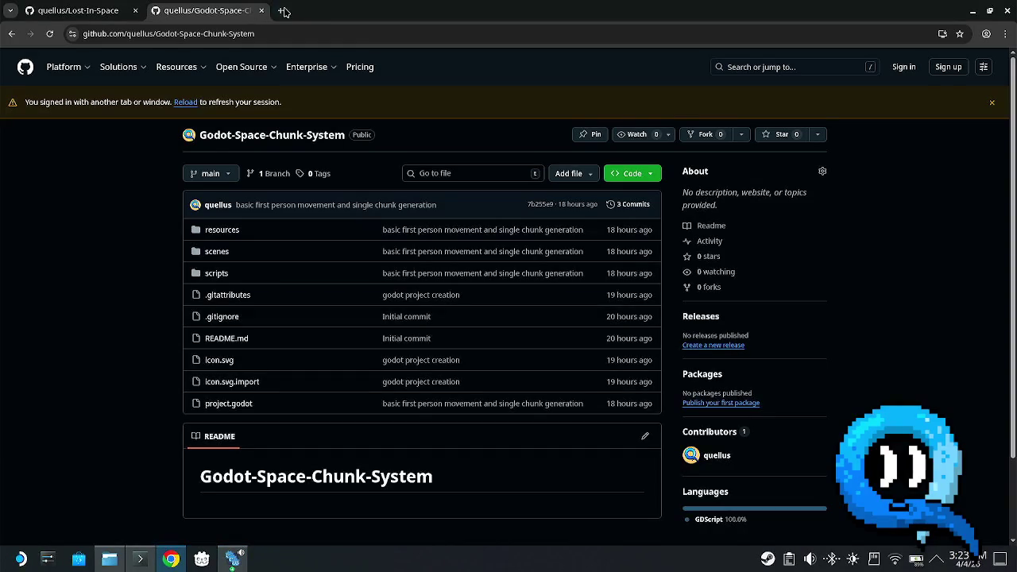
left_click(284, 11)
type("latrines")
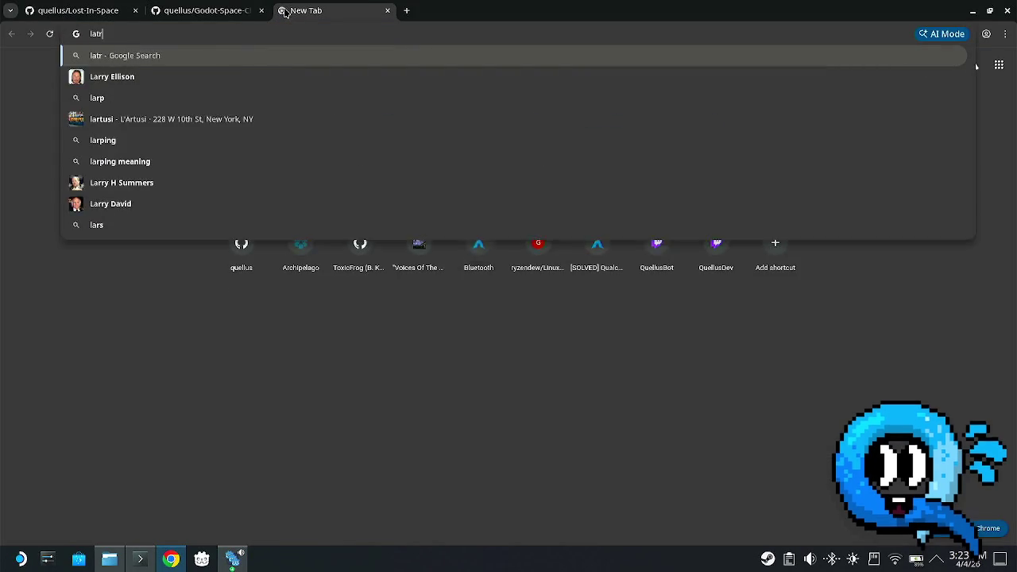
key("Return")
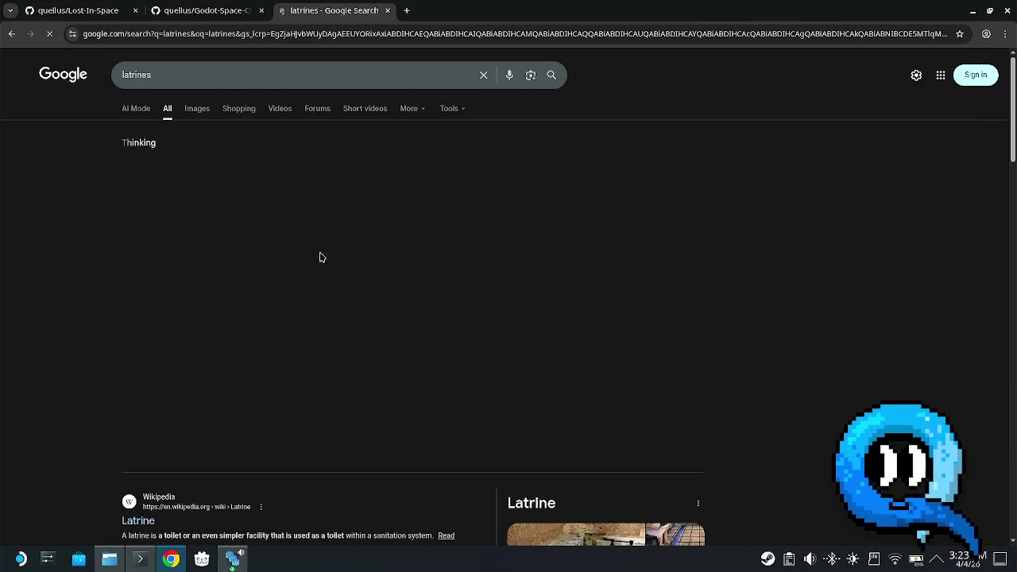
left_click(197, 109)
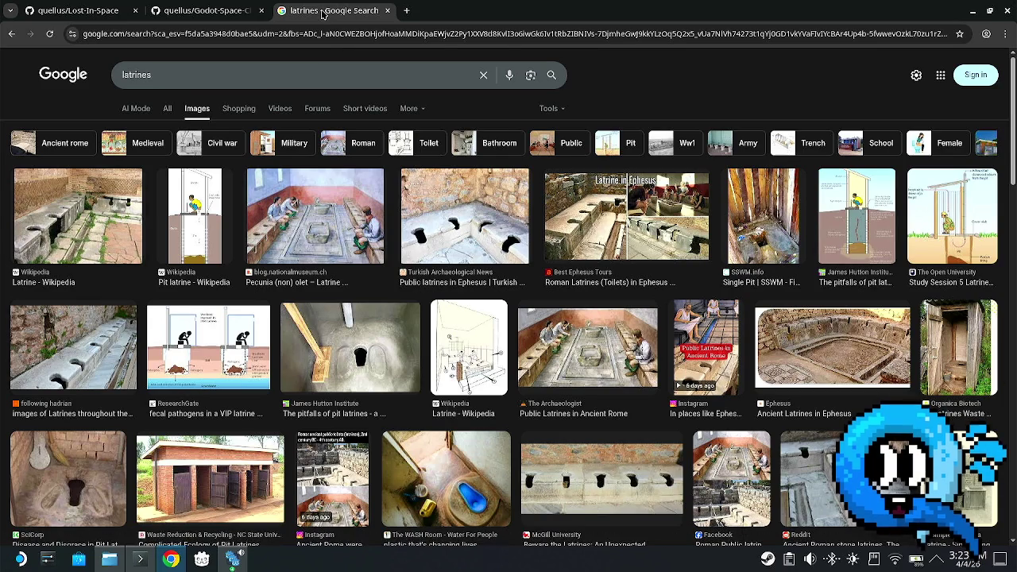
left_click(387, 10)
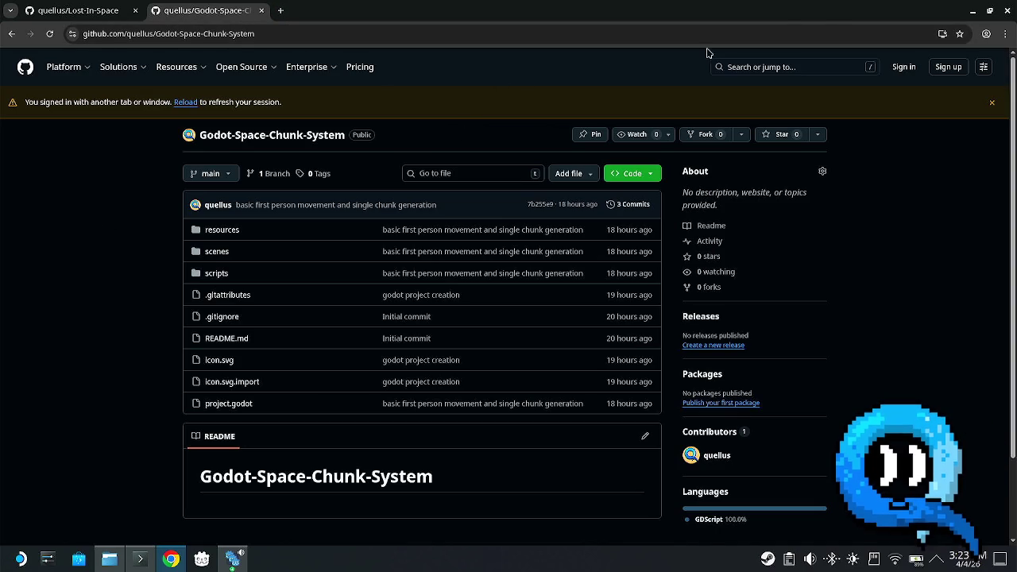
left_click(973, 11)
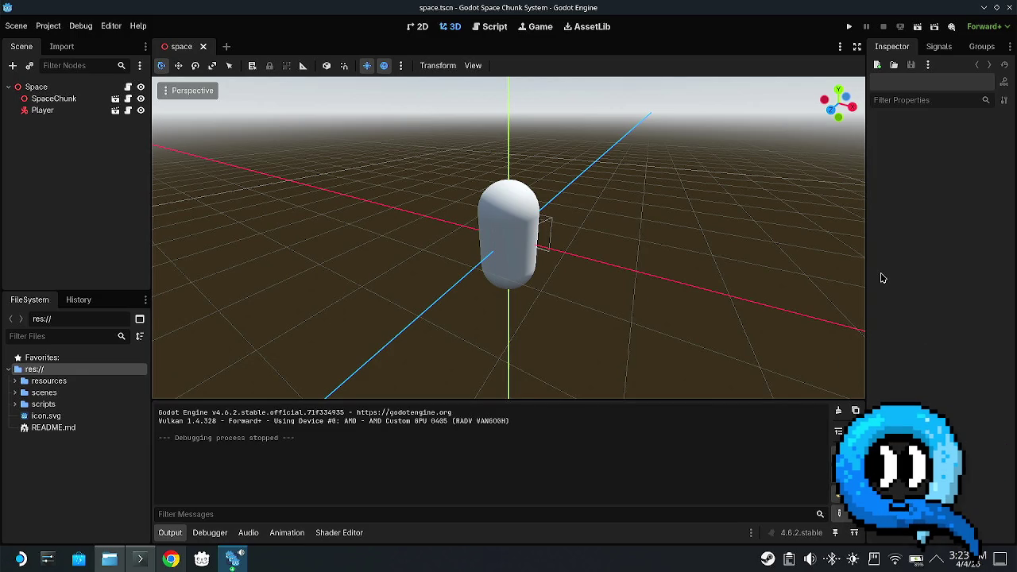
left_click(171, 559)
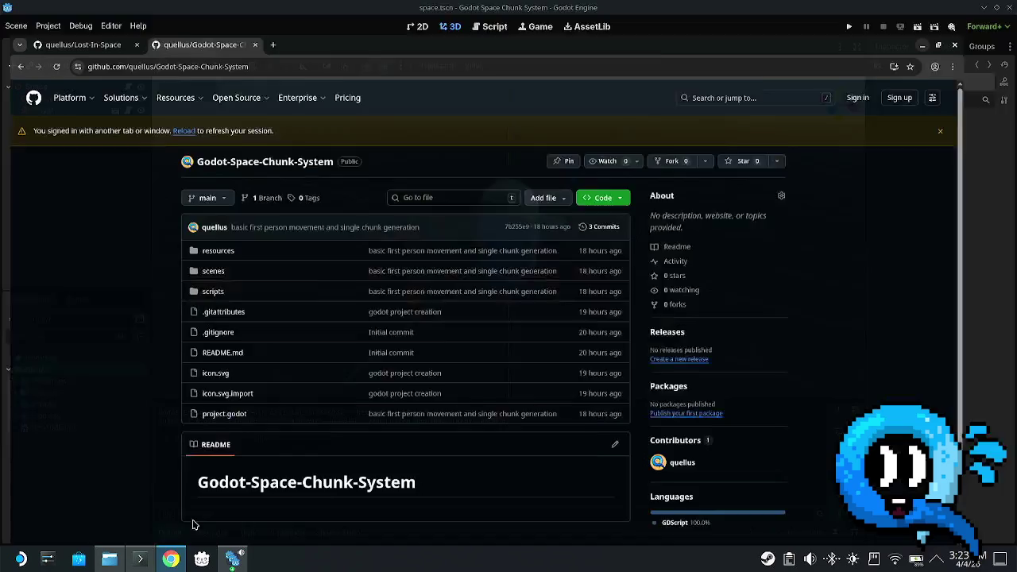
- Search Google for 'sfs tycoon' in a new tab
left_click(274, 11)
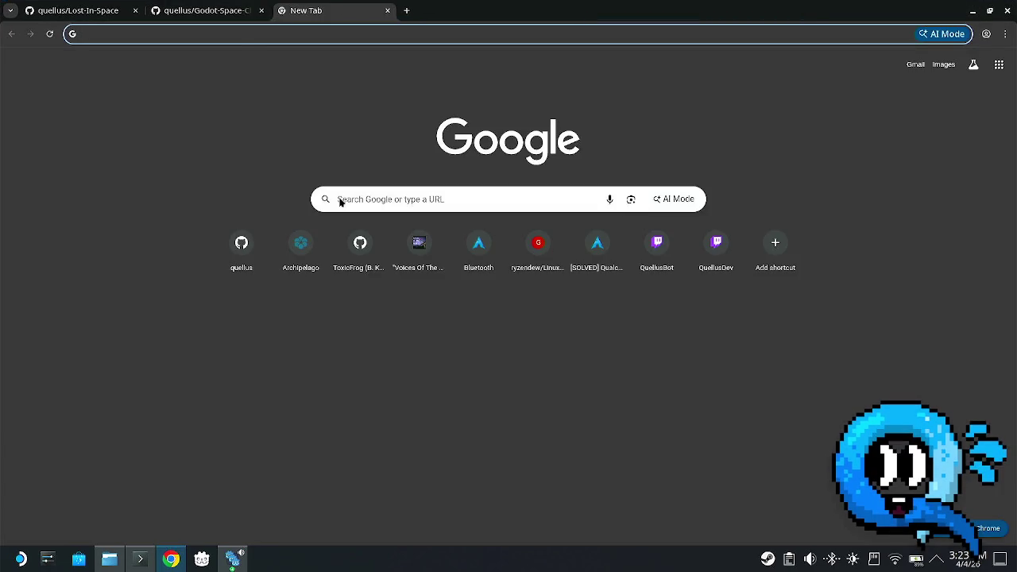
type("sfs tycoon")
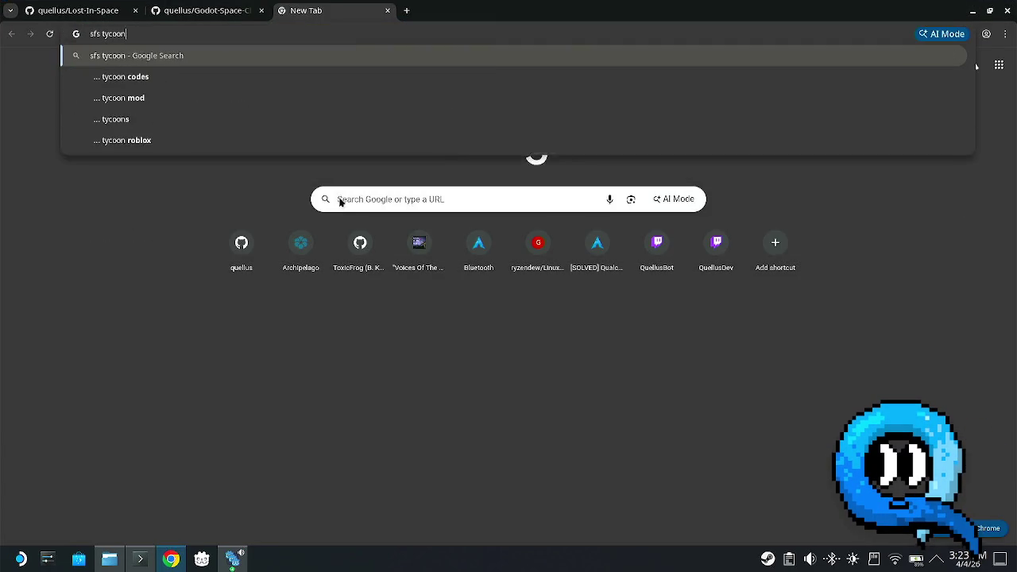
key("Return")
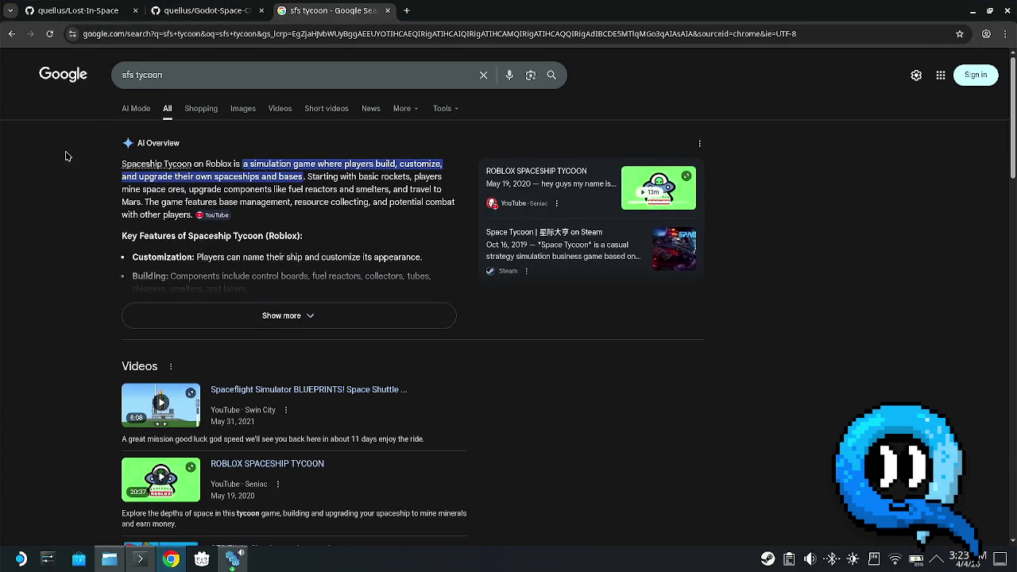
- Change the query to the Spaceflight Simulator suggestion and show its image results
left_click(163, 76)
left_click_drag(163, 75, 134, 77)
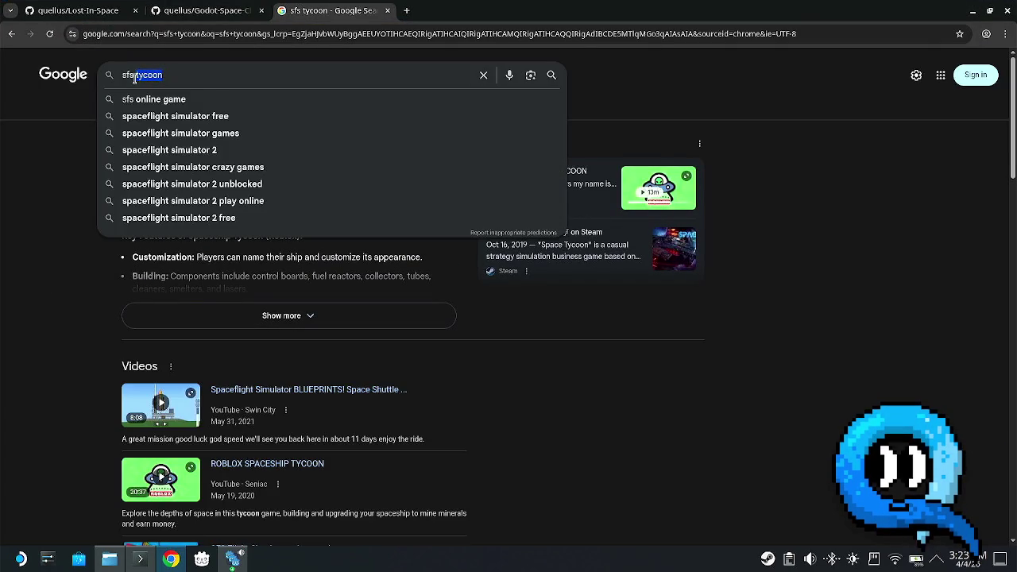
key("BackSpace")
key("BackSpace")
key("BackSpace")
type("spa")
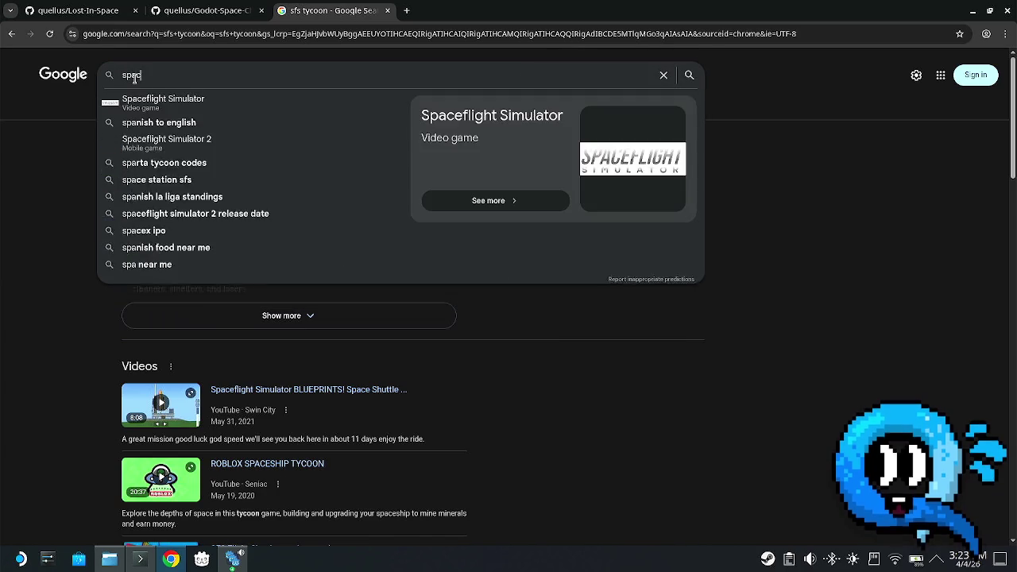
type("ce")
key("Down")
key("Return")
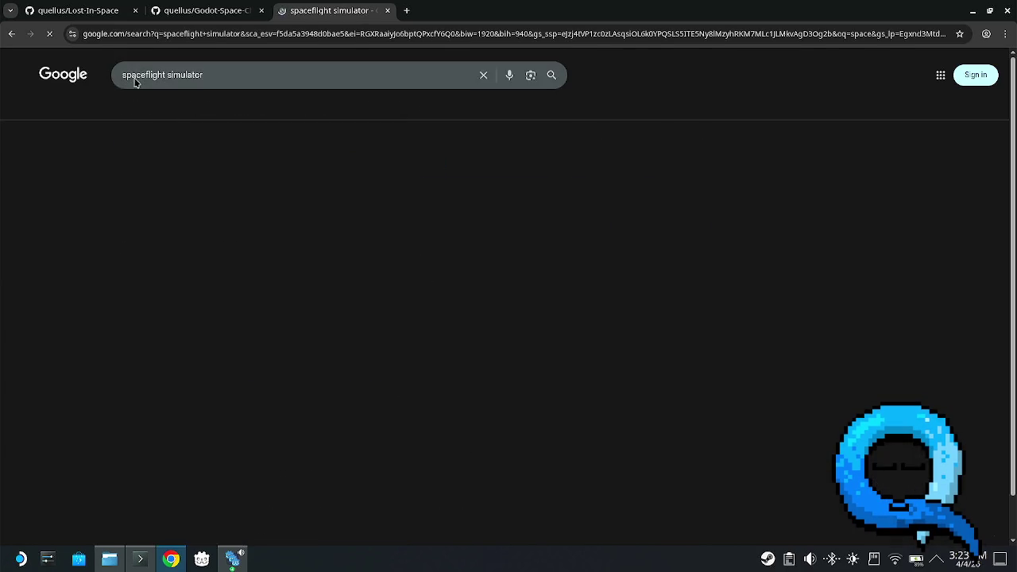
left_click(199, 107)
left_click(188, 96)
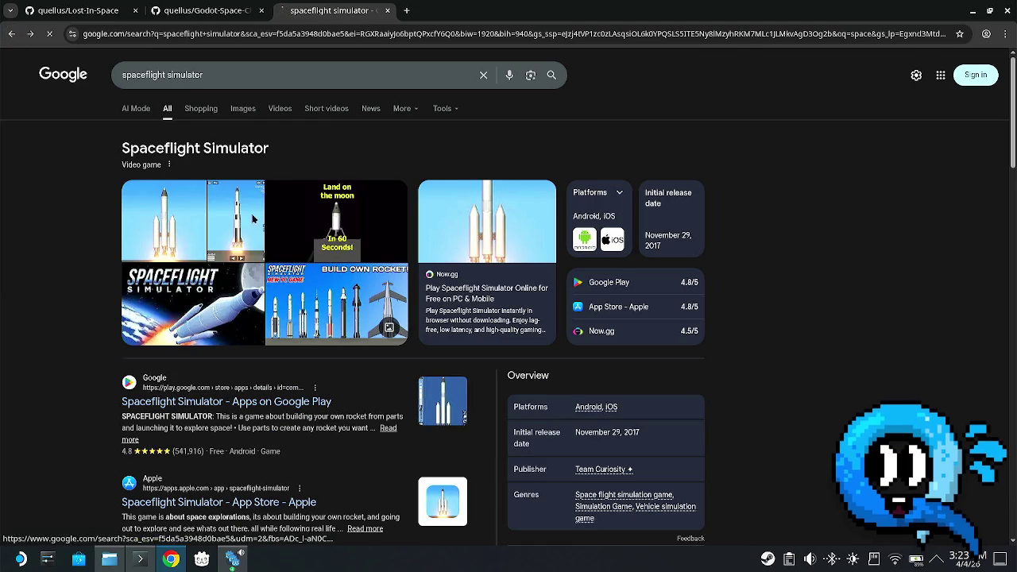
left_click(253, 219)
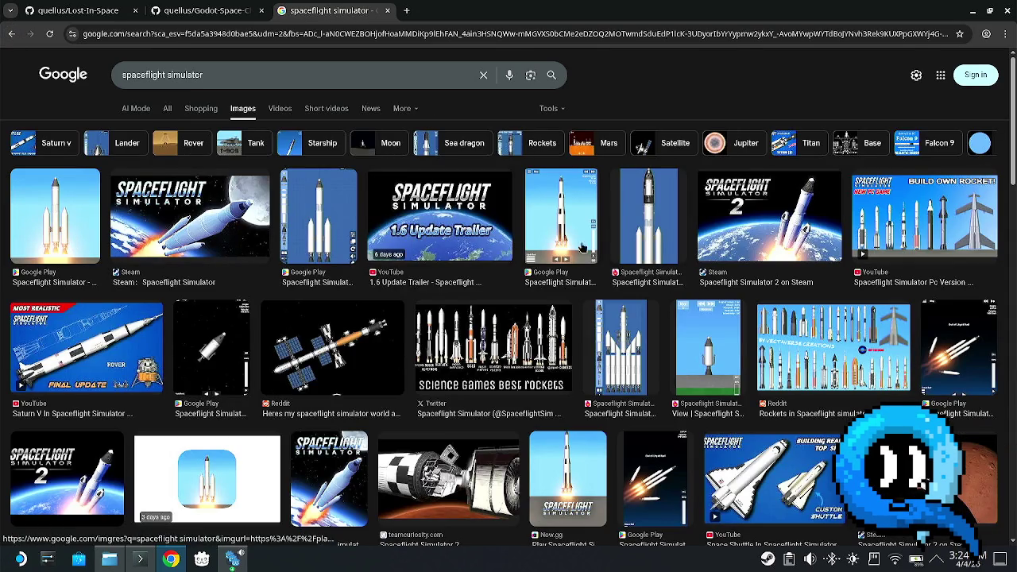
- Return to All results and play the Spaceflight Simulator 1.6 Update Trailer
scroll(332, 247, "down", 5)
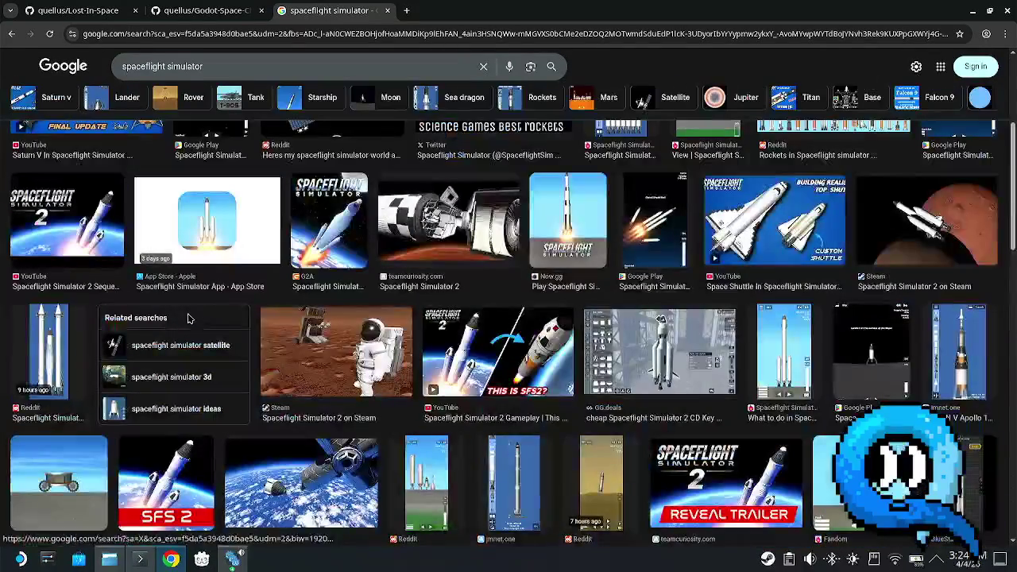
scroll(194, 322, "up", 4)
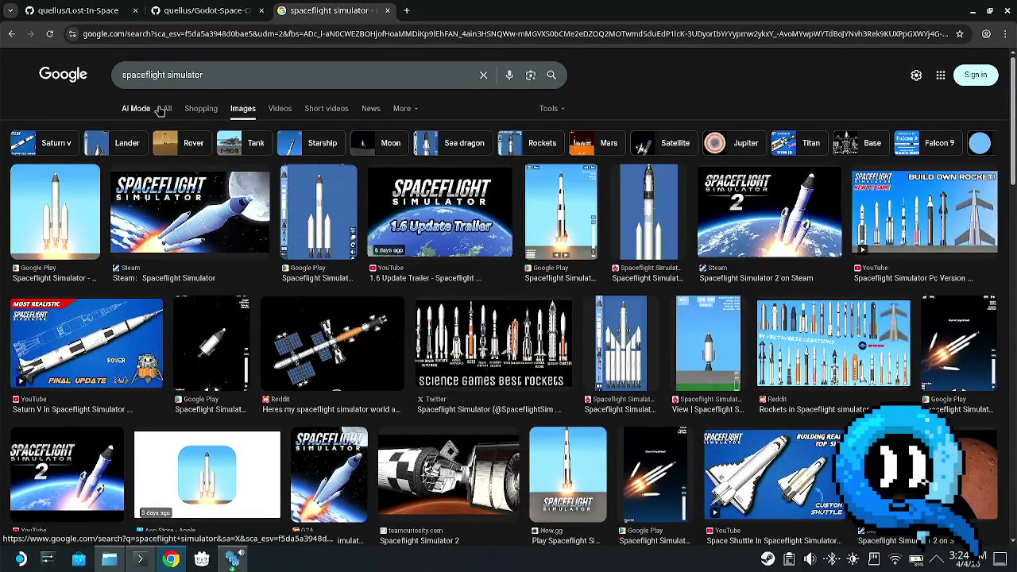
left_click(159, 109)
scroll(170, 341, "down", 2)
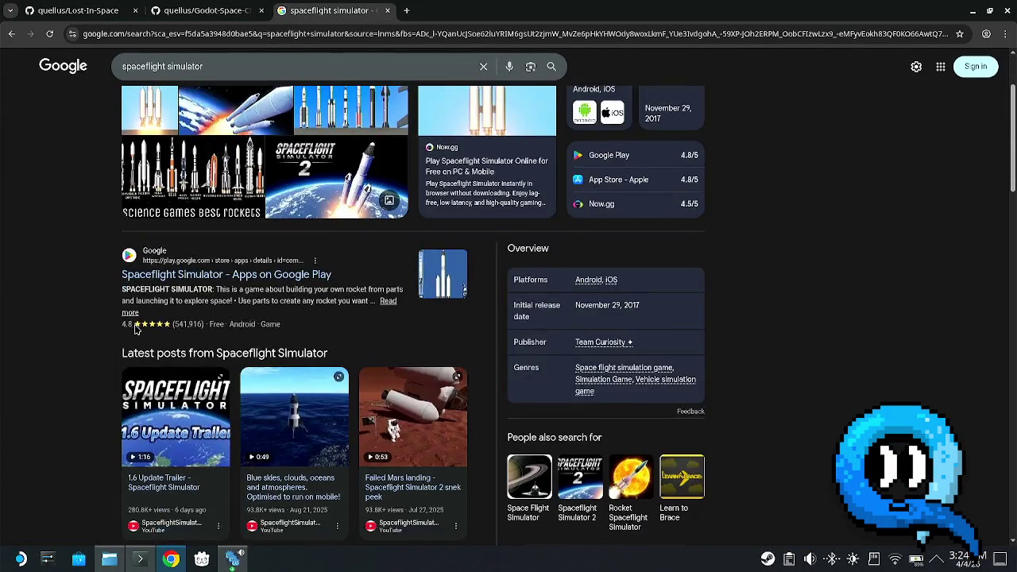
scroll(136, 330, "down", 2)
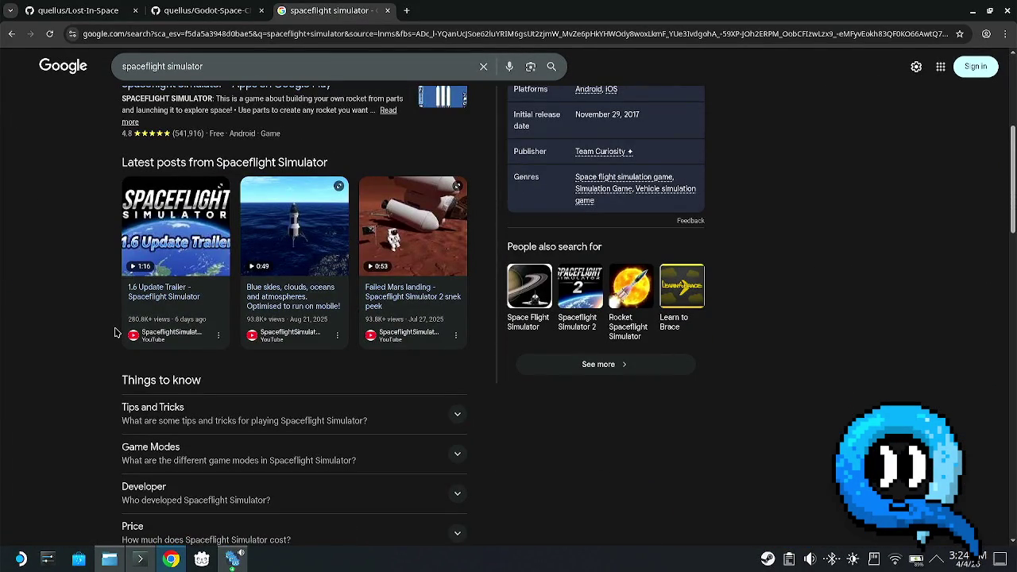
left_click(192, 251)
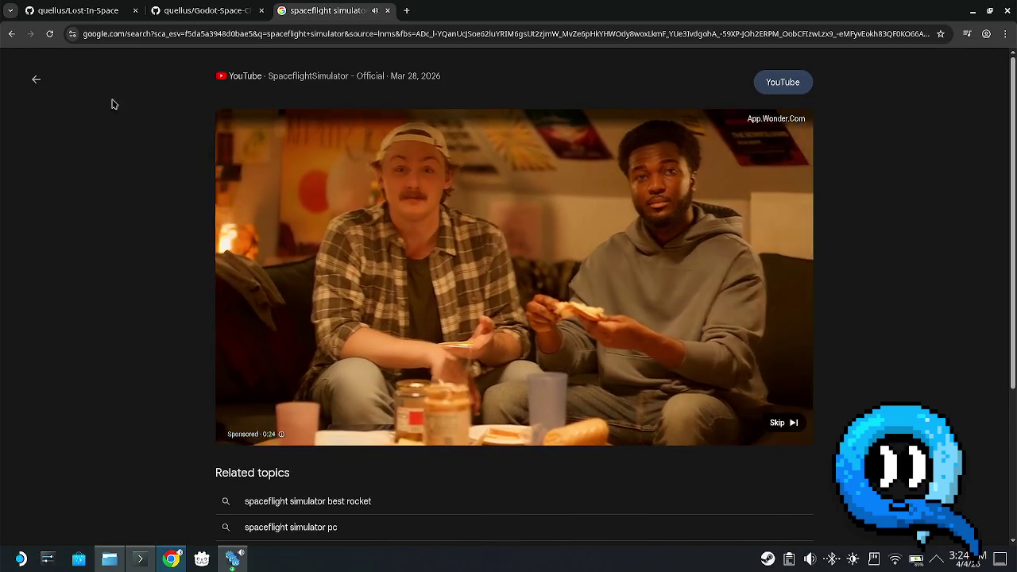
- Skip the ad, pause the trailer, and open it on YouTube
left_click(779, 425)
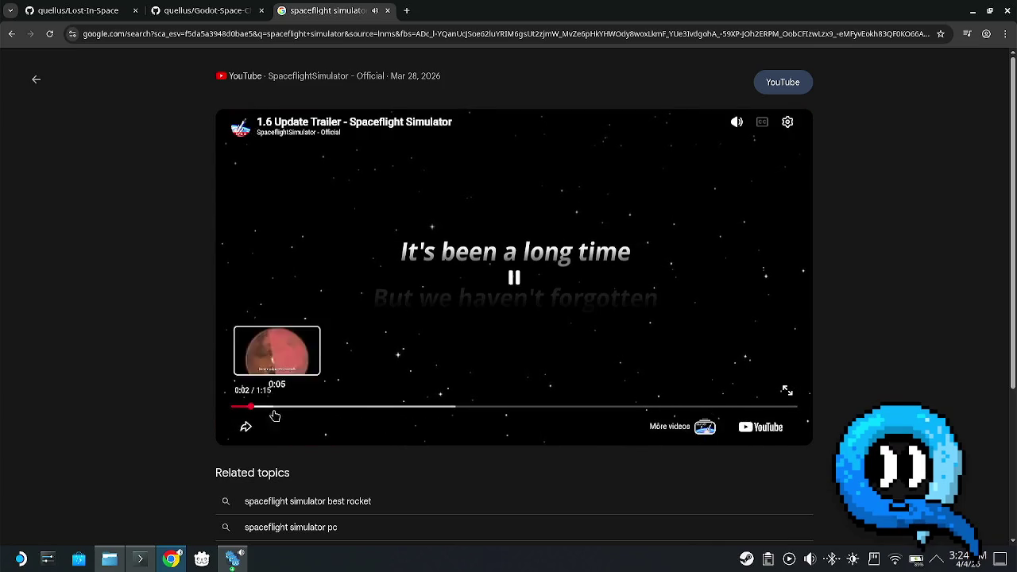
left_click(373, 259)
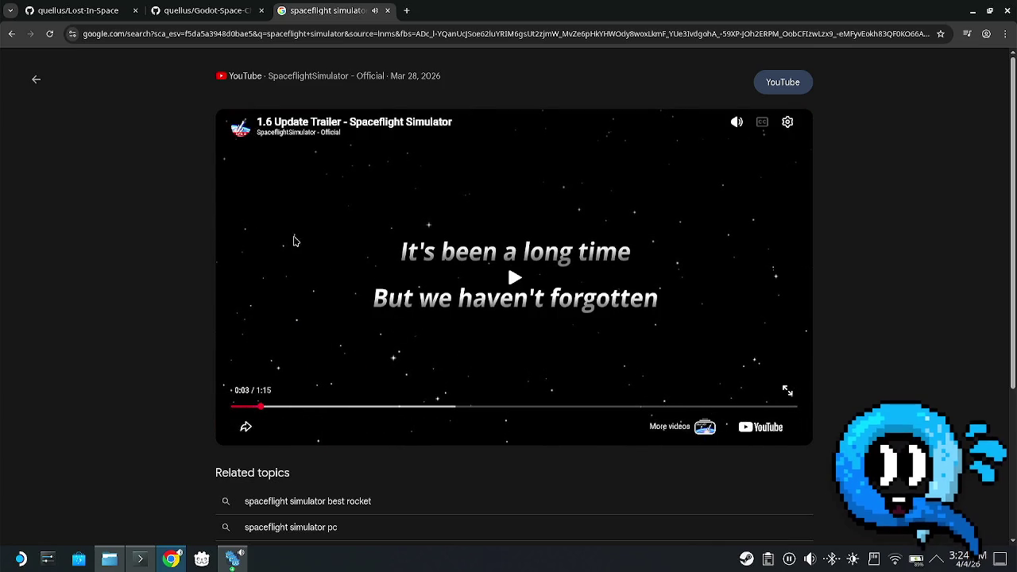
left_click(756, 429)
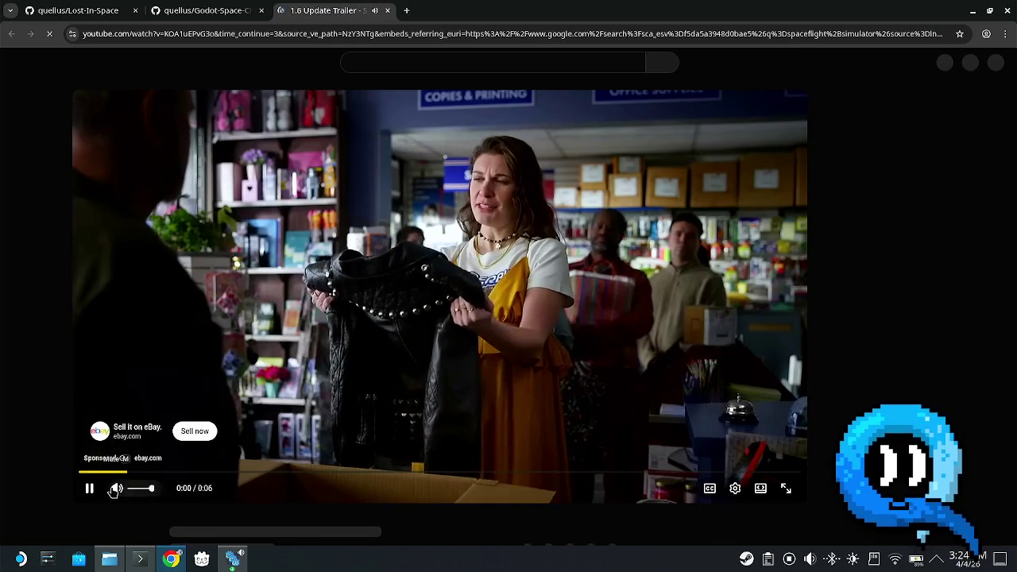
- Mute the YouTube video, switch to the GitHub repository tab, then go to the Godot editor
left_click(114, 490)
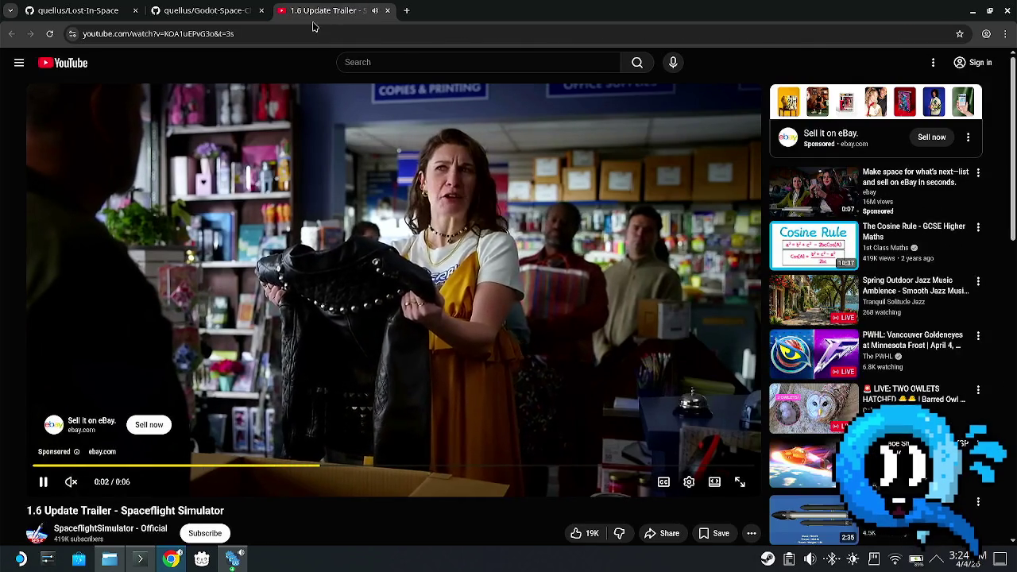
left_click(205, 11)
key("alt+Tab")
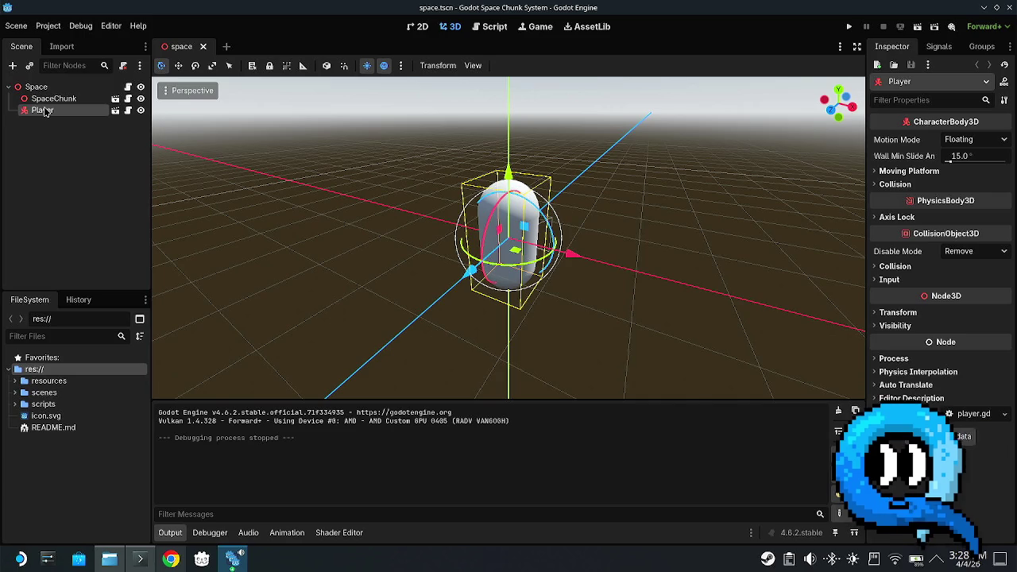
- Restore the Godot editor to full screen from the window overview
mouse_move(2, 1)
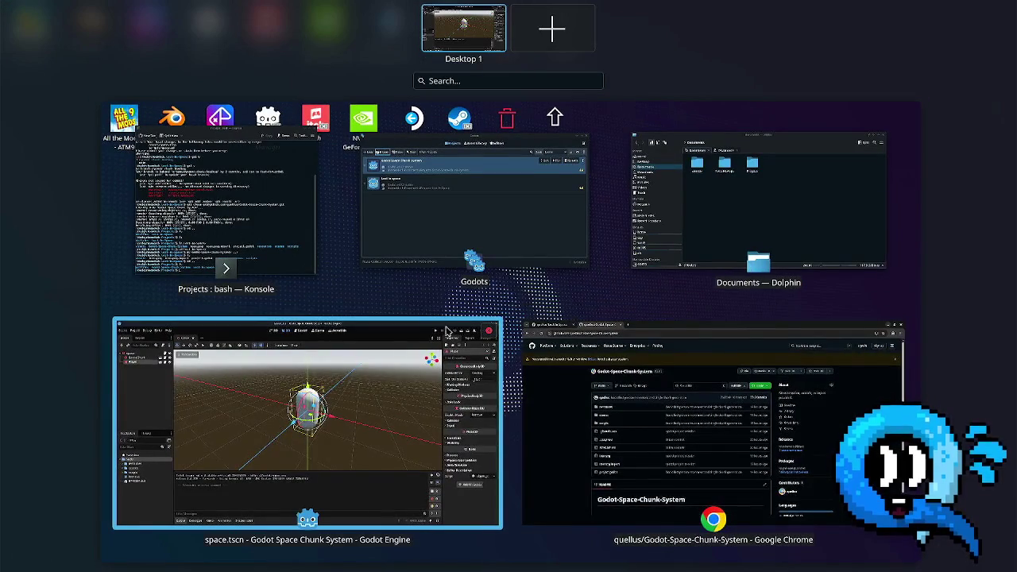
left_click(447, 330)
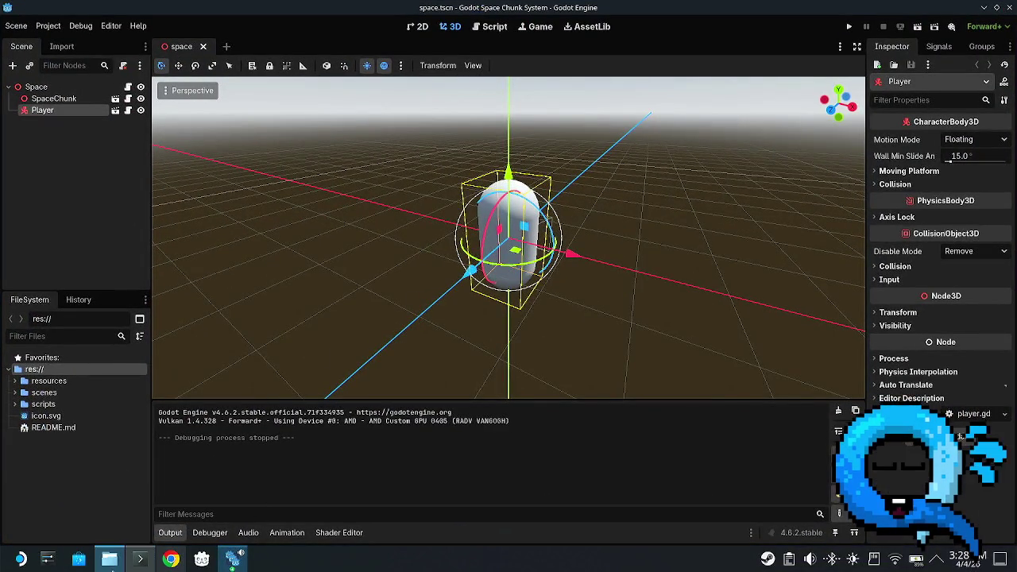
left_click(109, 558)
left_click(904, 104)
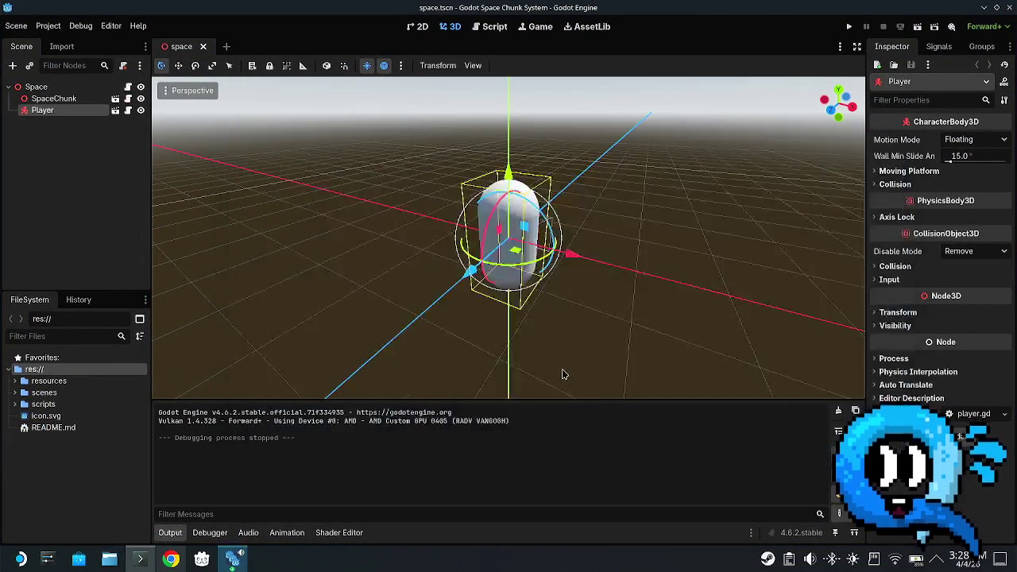
- Close the terminal, deselect the Player capsule, and bring up the repository browser
left_click(140, 559)
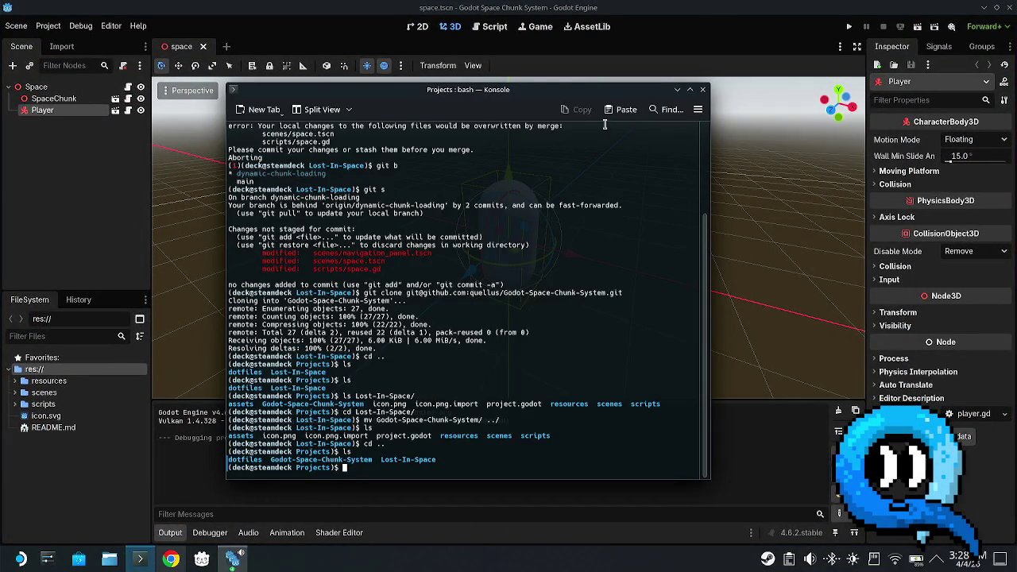
left_click(704, 91)
left_click(668, 98)
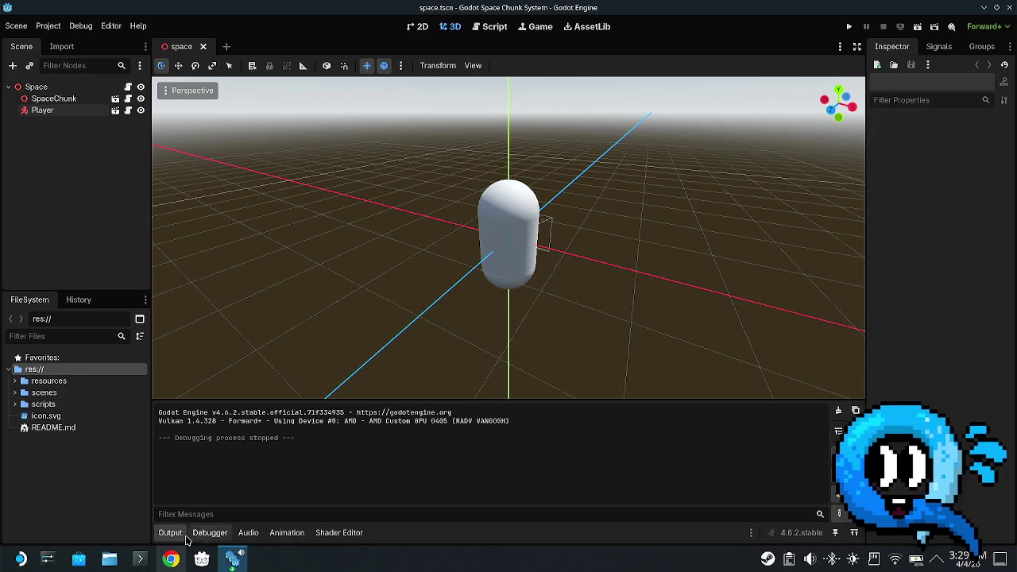
left_click(171, 558)
- Search Google Images for 'ring pop flavor' and preview the Walmart variety box
left_click(281, 10)
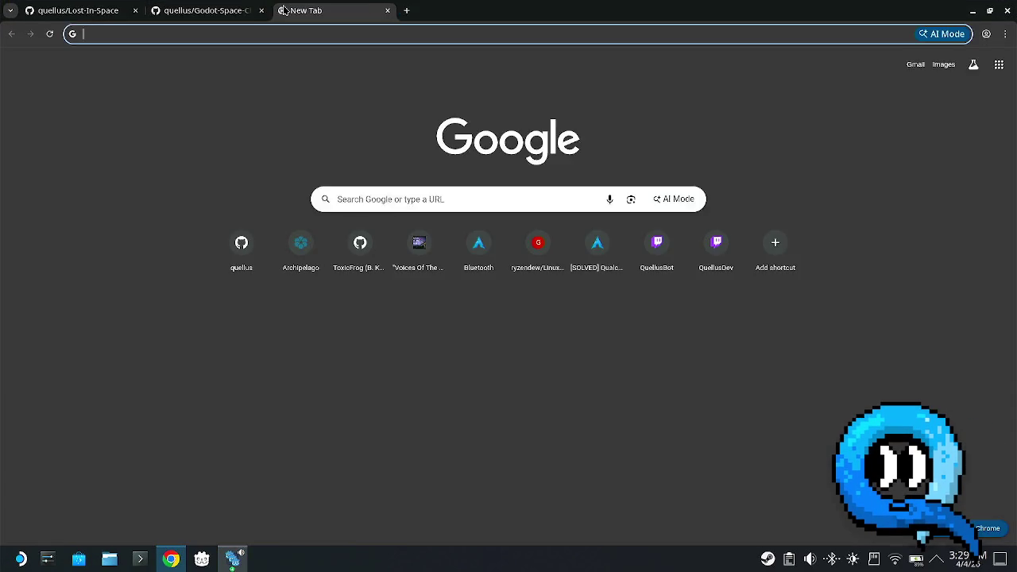
type("ring pop flavor")
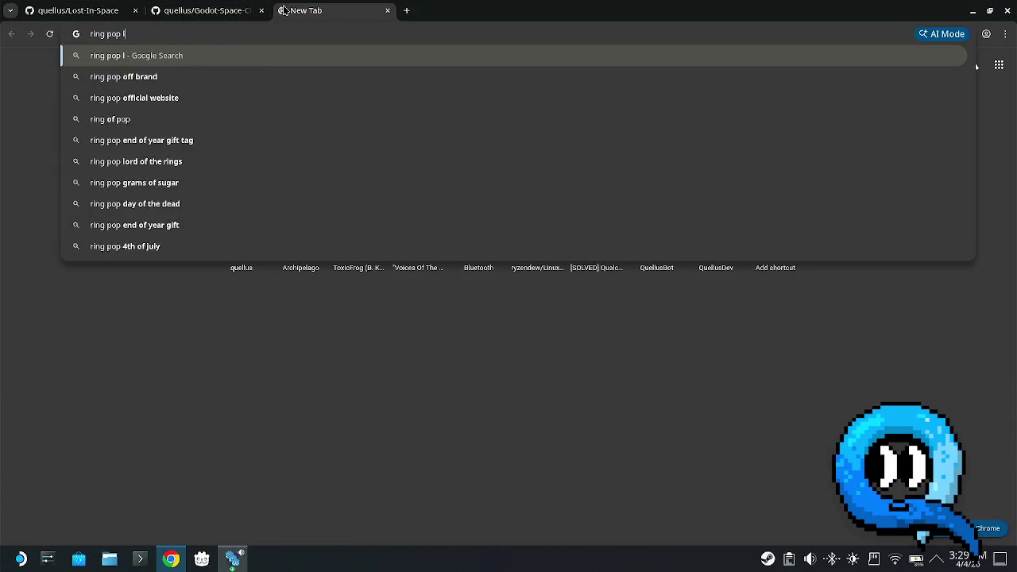
key("Return")
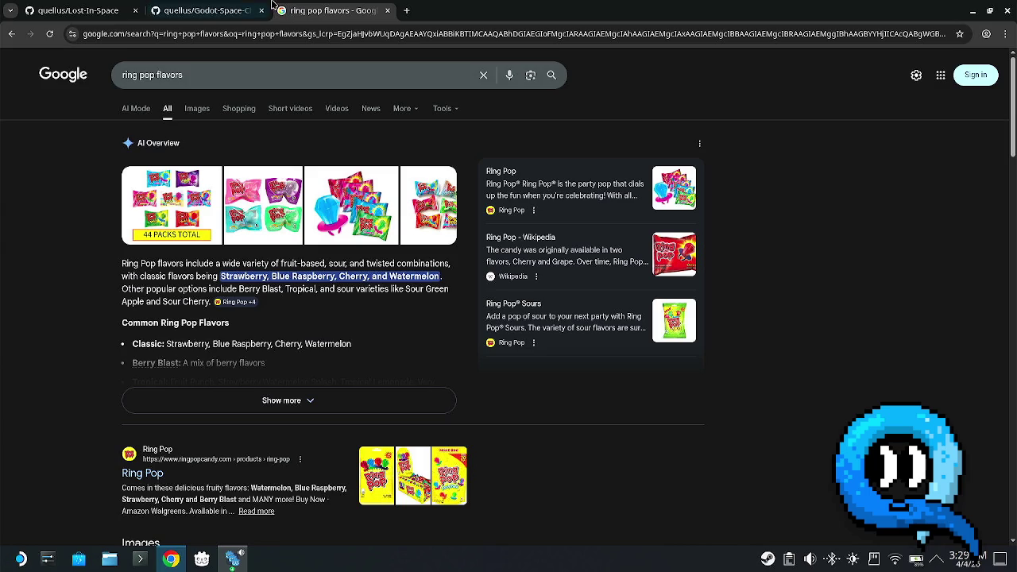
left_click(198, 111)
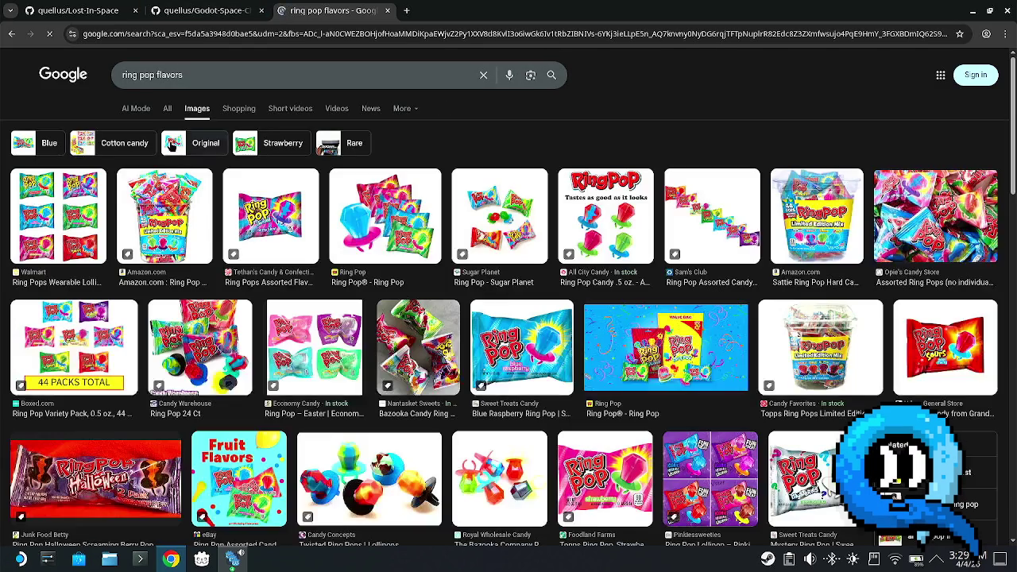
left_click(387, 214)
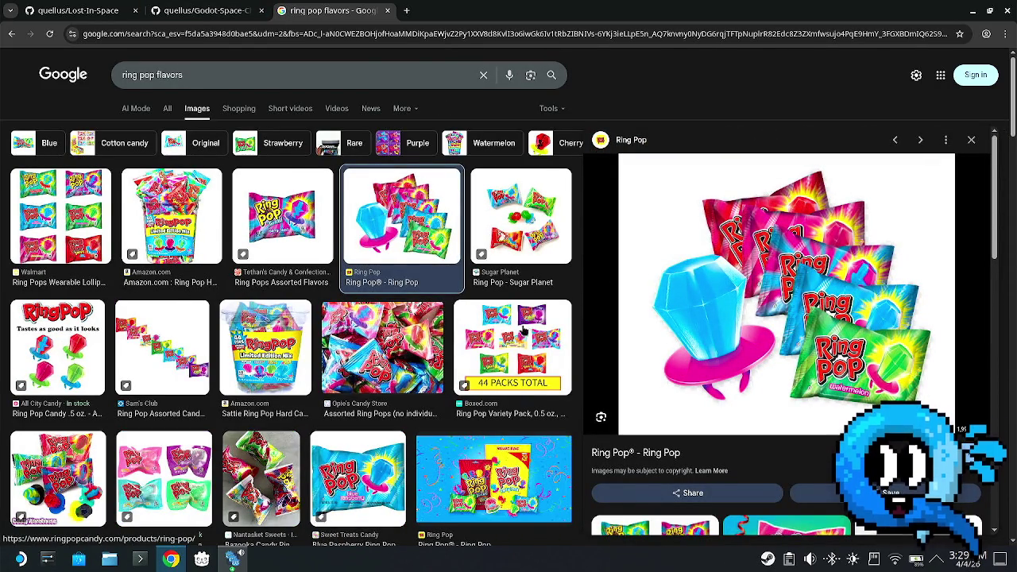
left_click(56, 248)
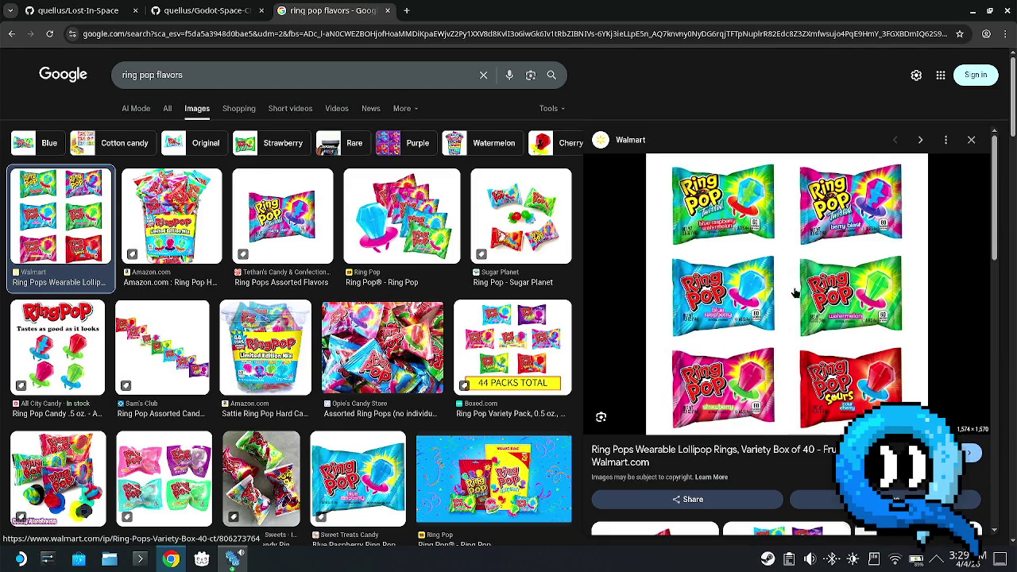
- Dismiss the image options, close the ring pop tab, and hide the browser
right_click(700, 319)
left_click(671, 109)
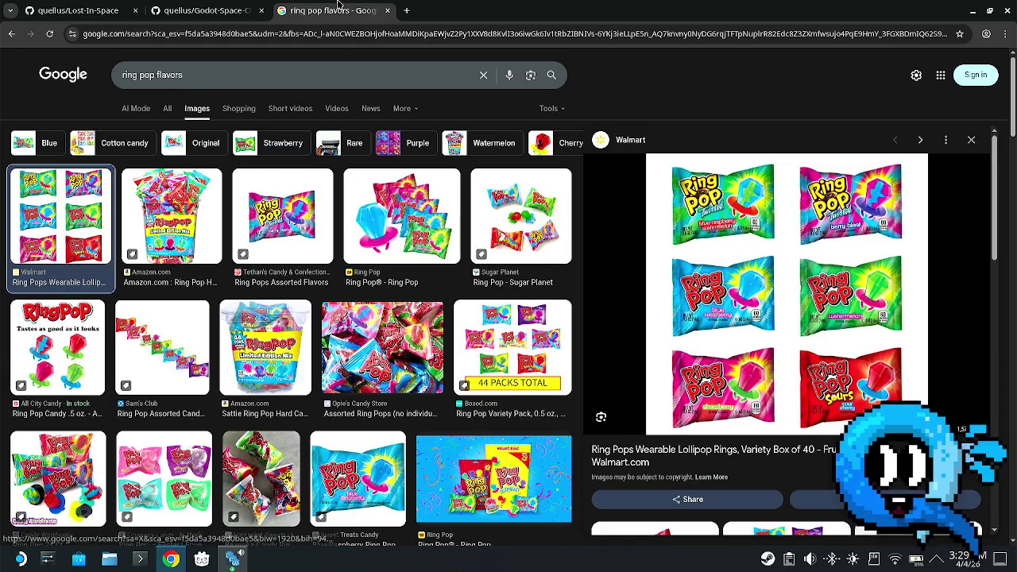
key("ctrl+w")
left_click(970, 12)
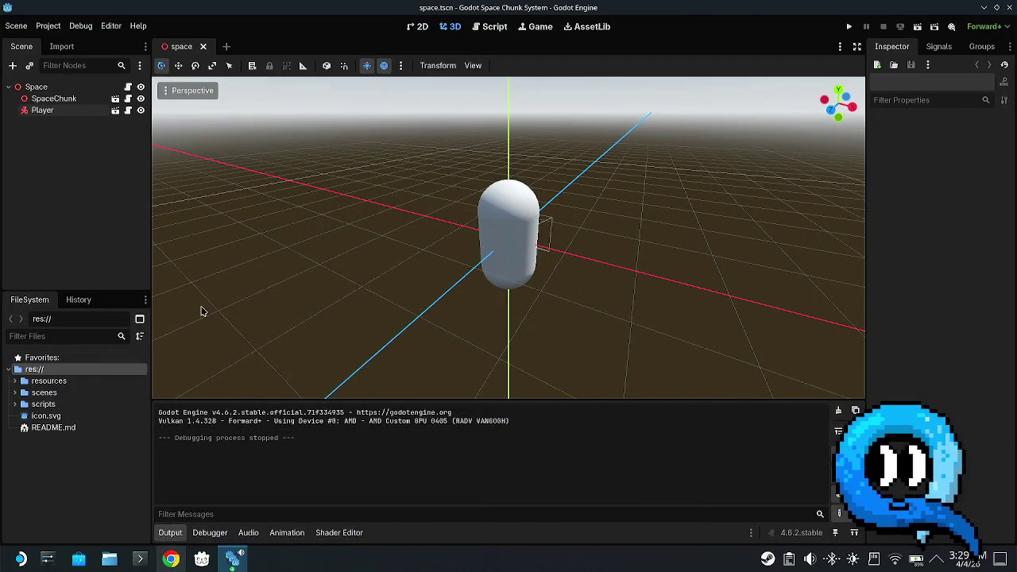
- Open the Space root node's script space.gd
left_click(54, 99)
left_click(56, 111)
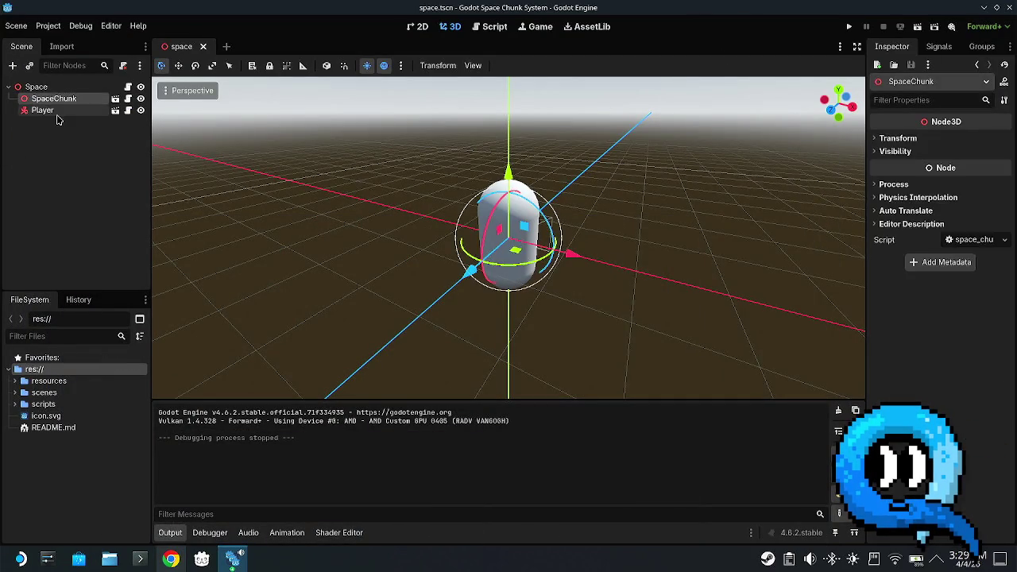
left_click(63, 84)
left_click(128, 87)
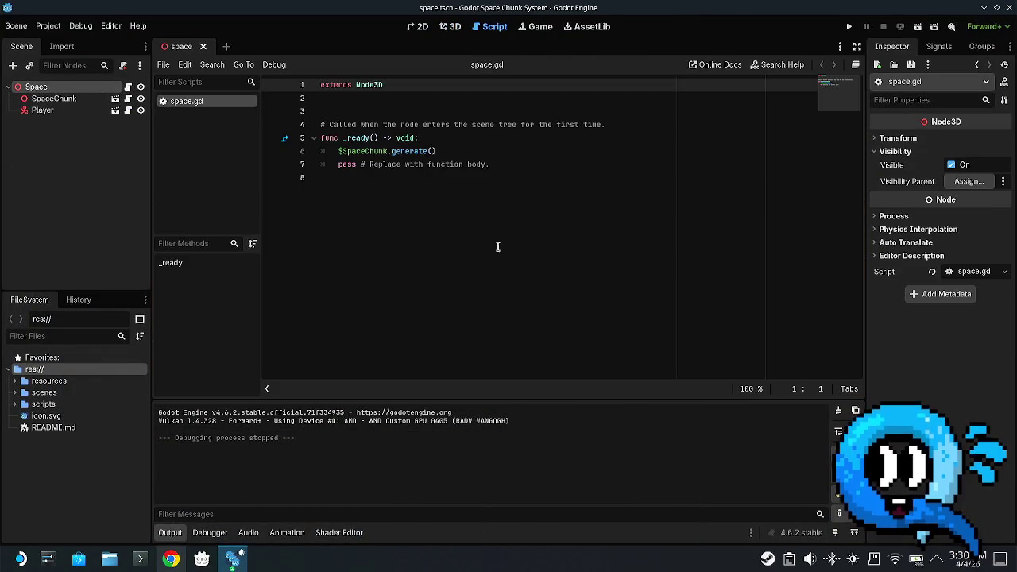
left_click(413, 188)
- Open the SpaceChunk node's script space_chunk.gd and scroll through it
left_click(60, 99)
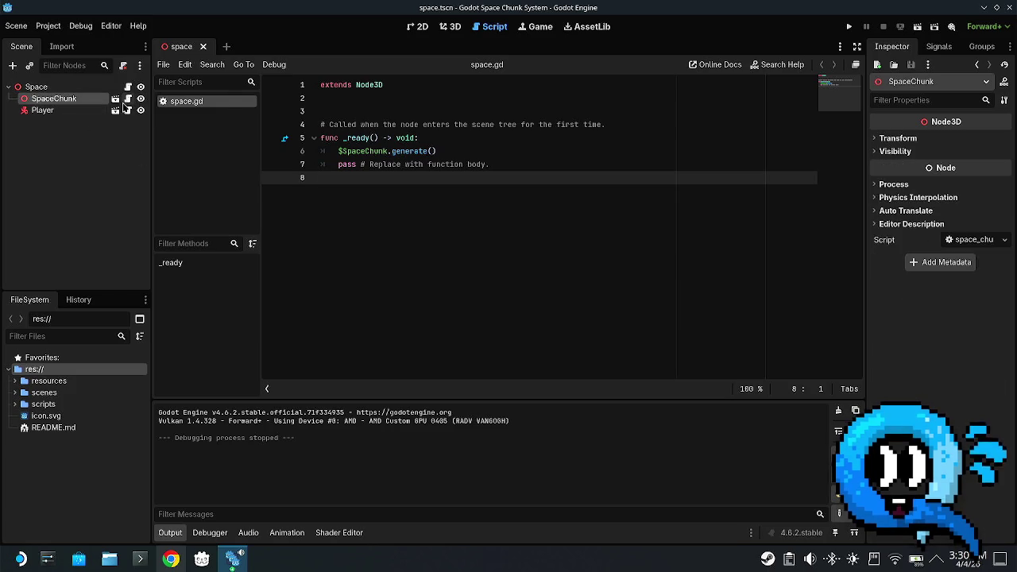
left_click(128, 99)
scroll(561, 202, "down", 1)
scroll(561, 202, "up", 1)
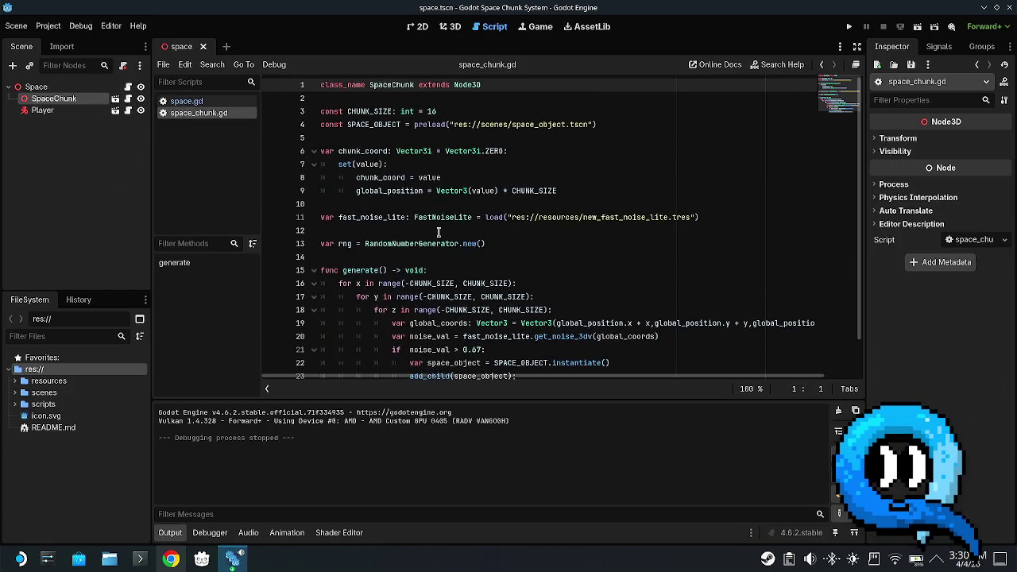
- Revisit space.gd's $SpaceChunk.generate() line, then choose to edit Lost in space in the Project Manager
left_click(83, 87)
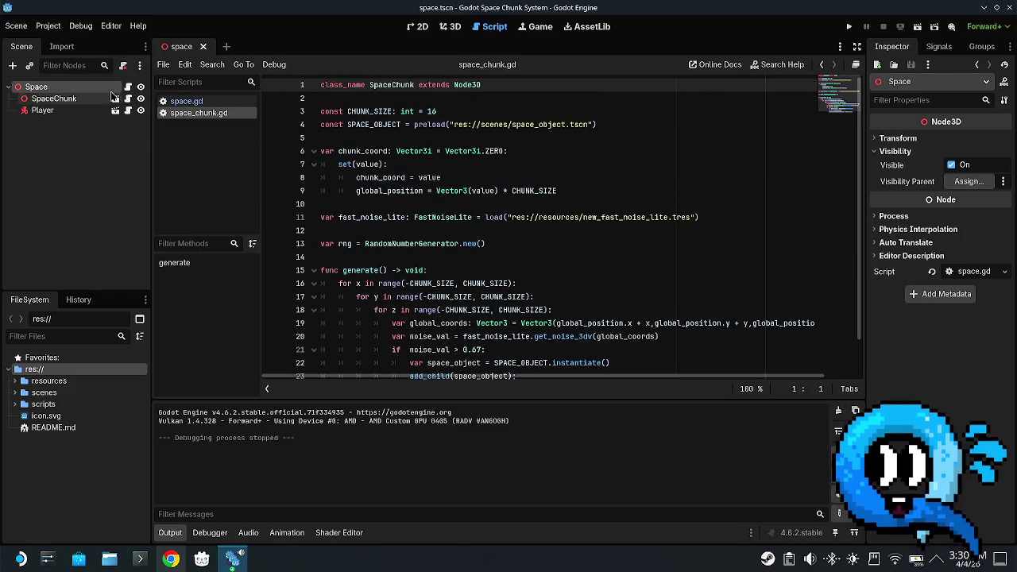
left_click(128, 86)
left_click(445, 162)
left_click(461, 137)
left_click_drag(439, 151, 323, 153)
key("Right")
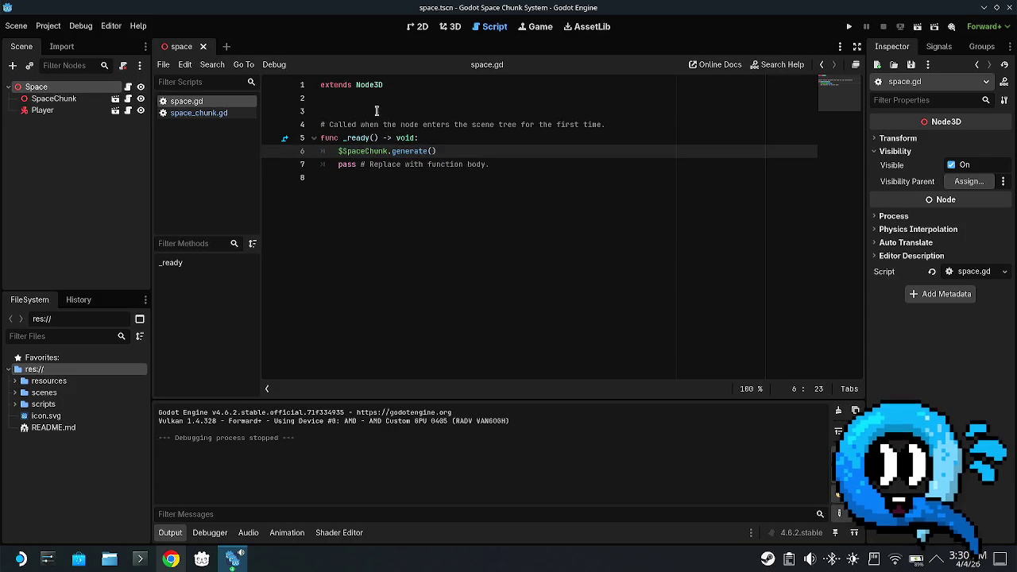
left_click(376, 111)
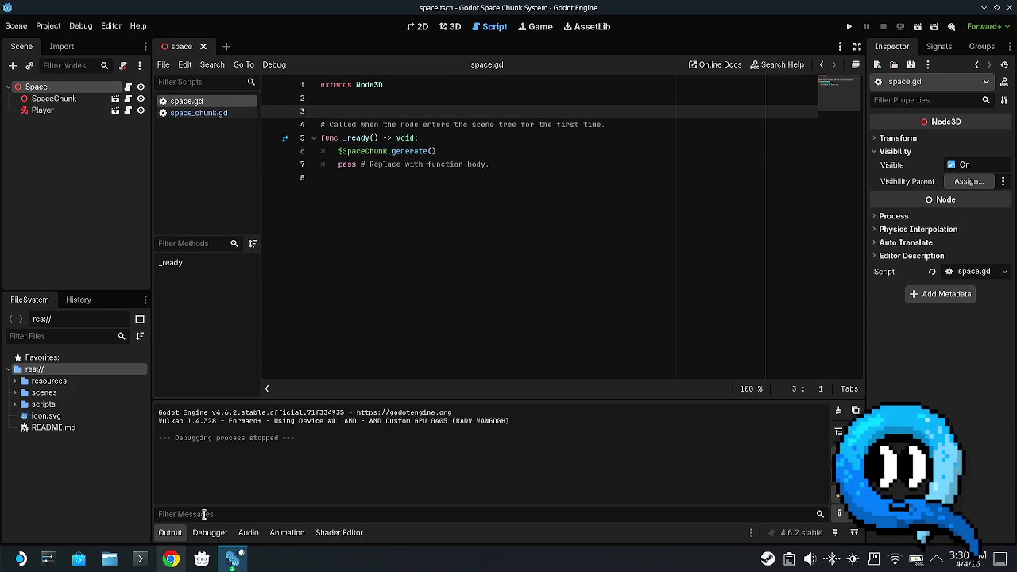
left_click(233, 558)
double_click(326, 236)
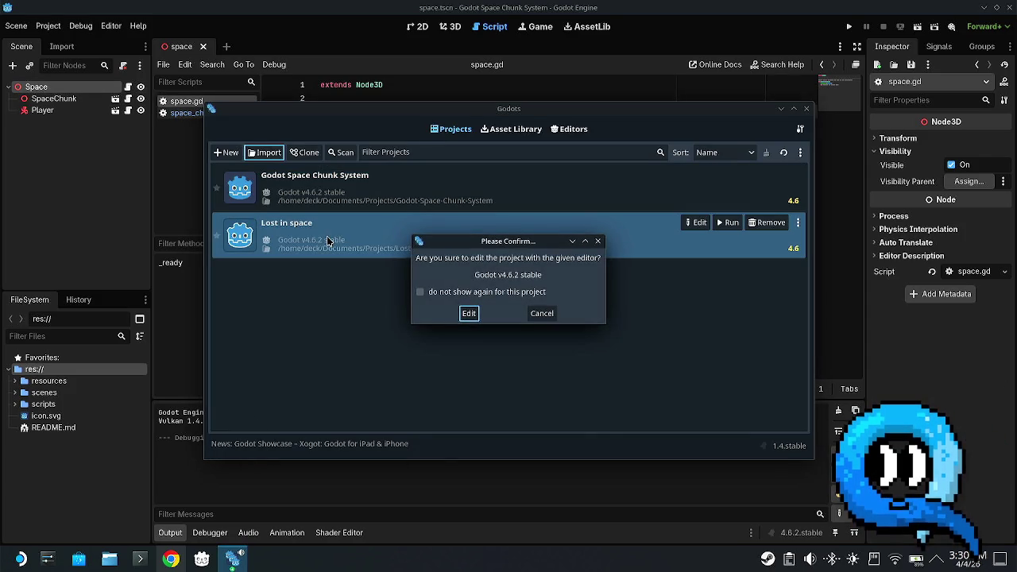
- Confirm opening Lost in space and open its Space node's space.gd script
left_click(469, 313)
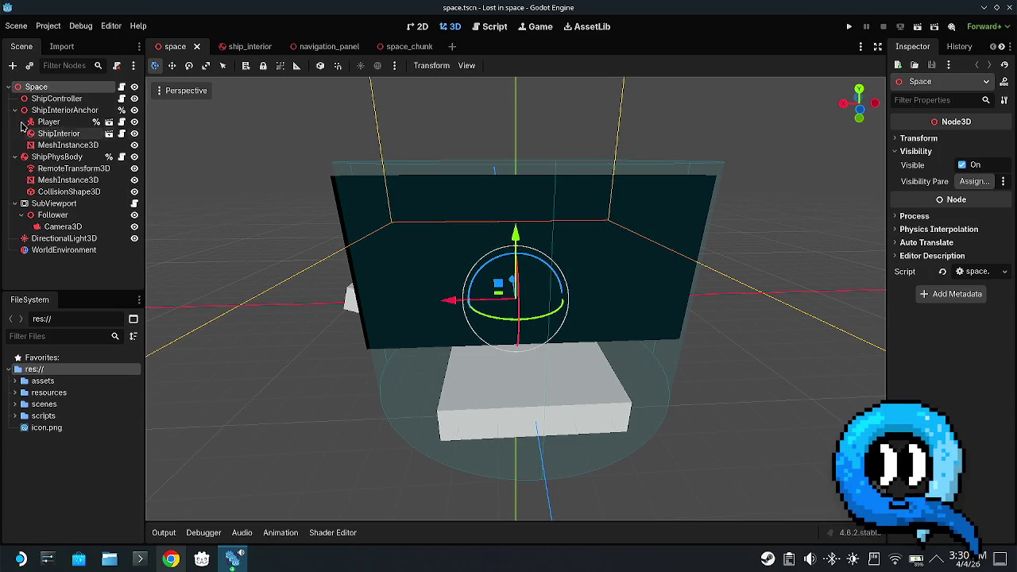
left_click(64, 110)
left_click(70, 88)
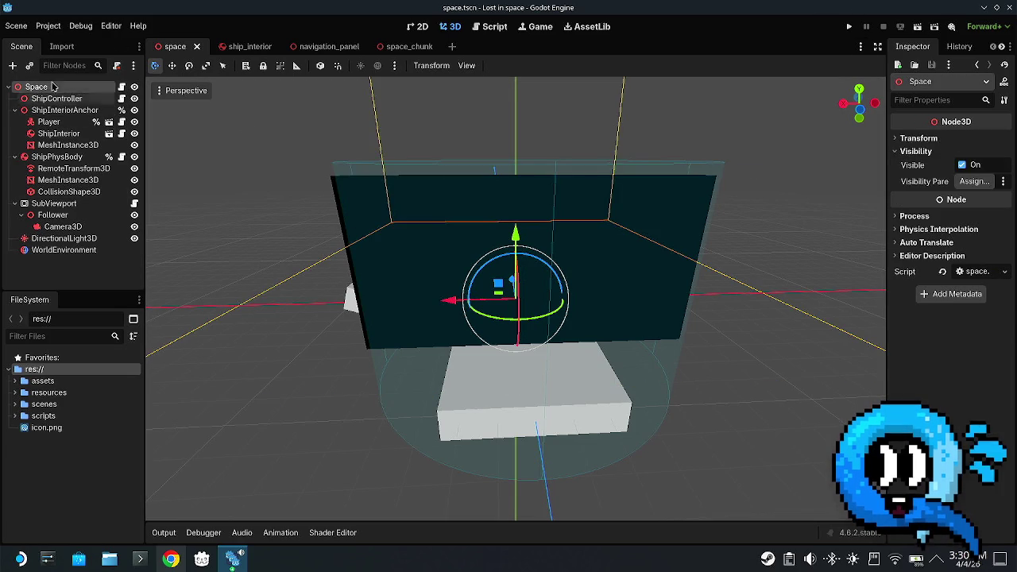
left_click(121, 87)
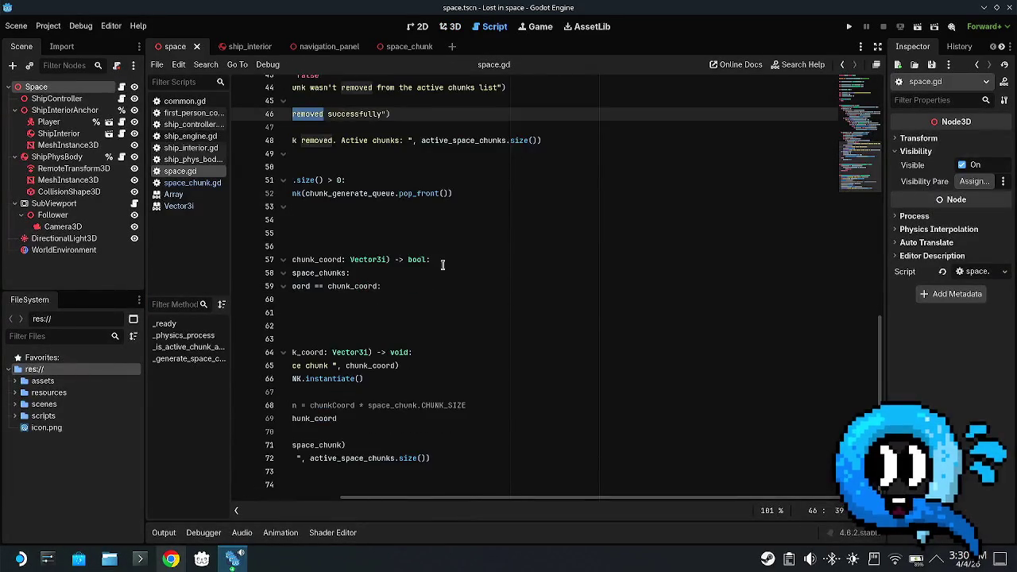
- Highlight the chunk-spawning loop in lines 22–36 and the code through line 52
scroll(498, 294, "up", 10)
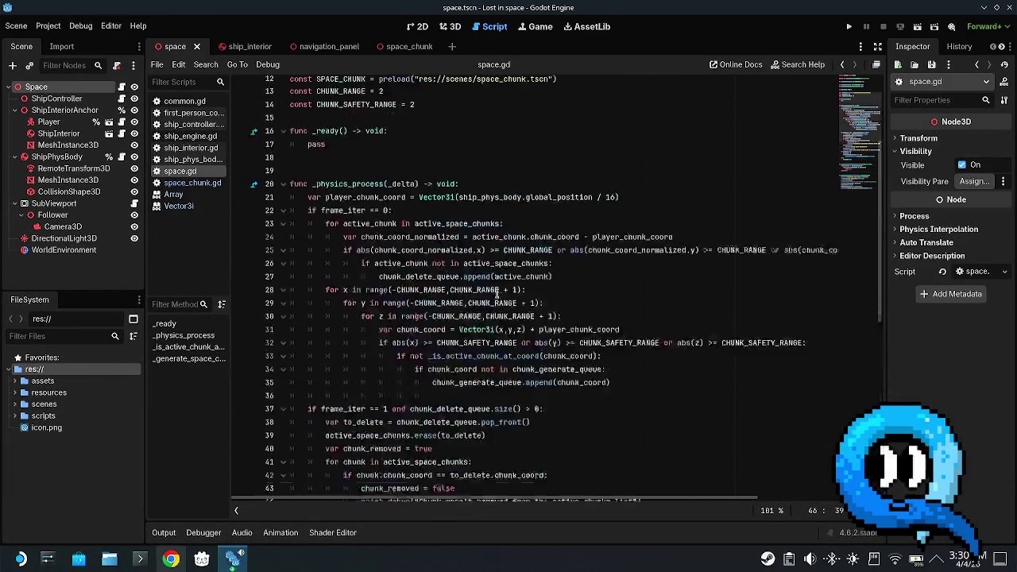
scroll(453, 315, "down", 4)
left_click_drag(306, 201, 649, 405)
left_click(635, 378)
scroll(476, 321, "down", 4)
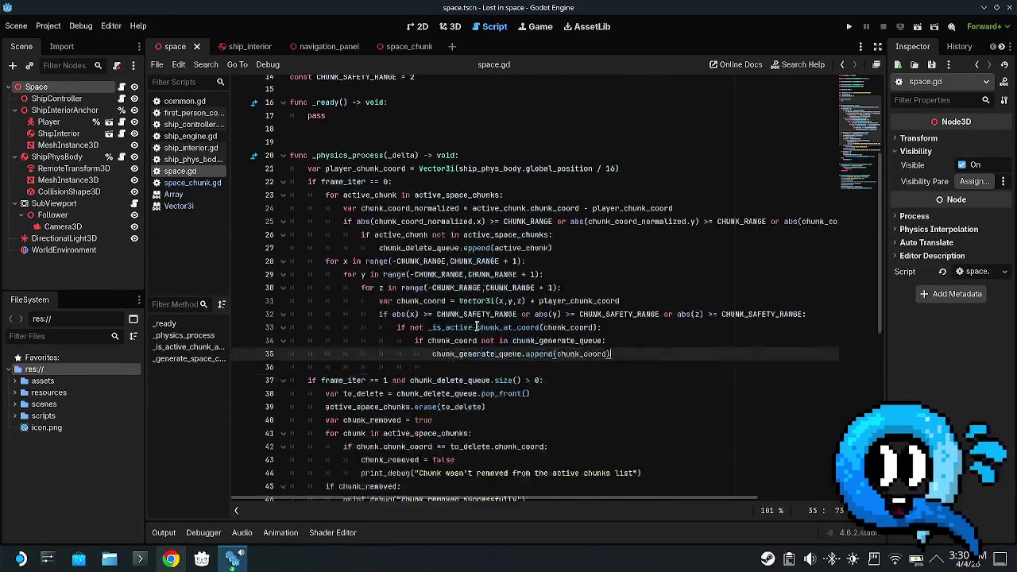
mouse_move(633, 434)
left_mouse_down()
mouse_move(294, 449)
mouse_move(286, 230)
left_mouse_up()
- Scroll through the rest of space.gd, selecting code from line 16 down to line 55
scroll(598, 282, "down", 6)
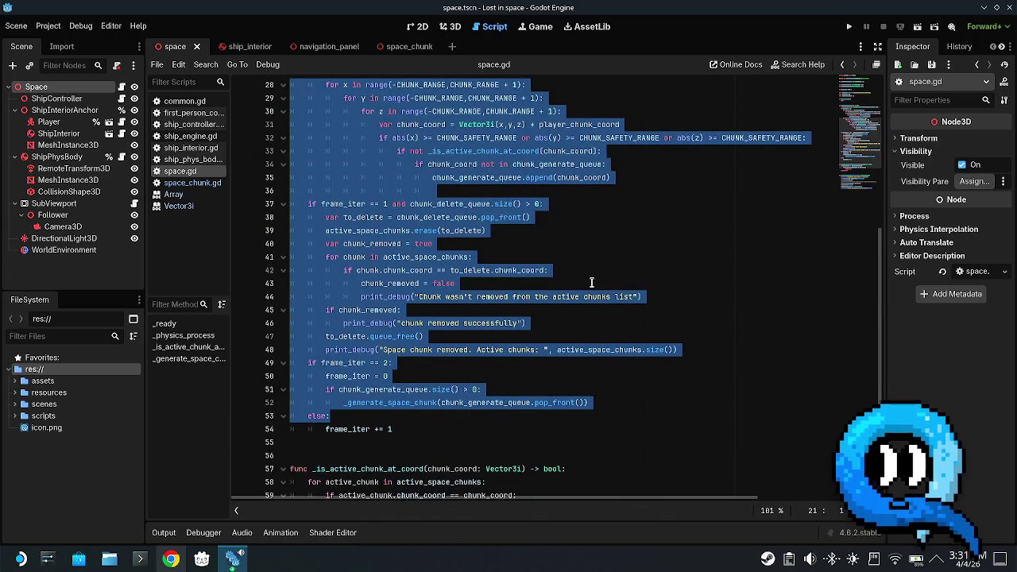
scroll(591, 282, "down", 5)
scroll(580, 279, "up", 14)
left_click(574, 278, "shift")
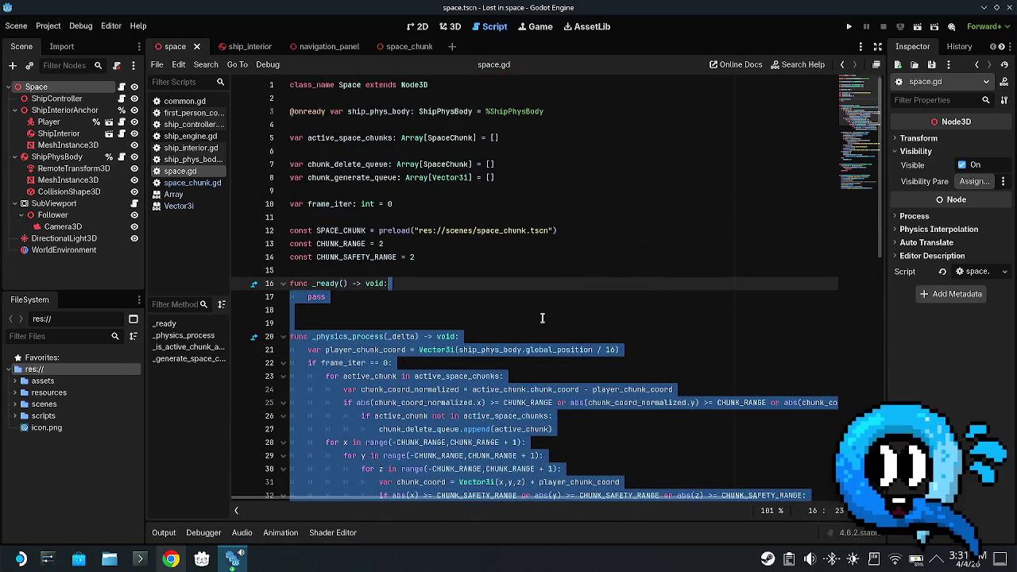
left_click(523, 334)
scroll(526, 322, "down", 6)
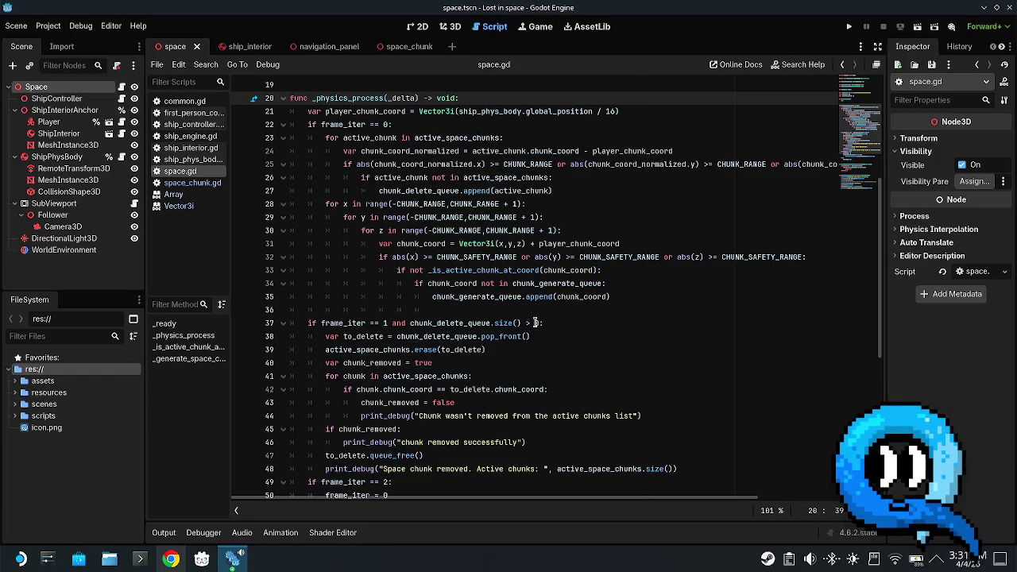
key("shift+Down")
key("shift+Down")
key("shift+Down")
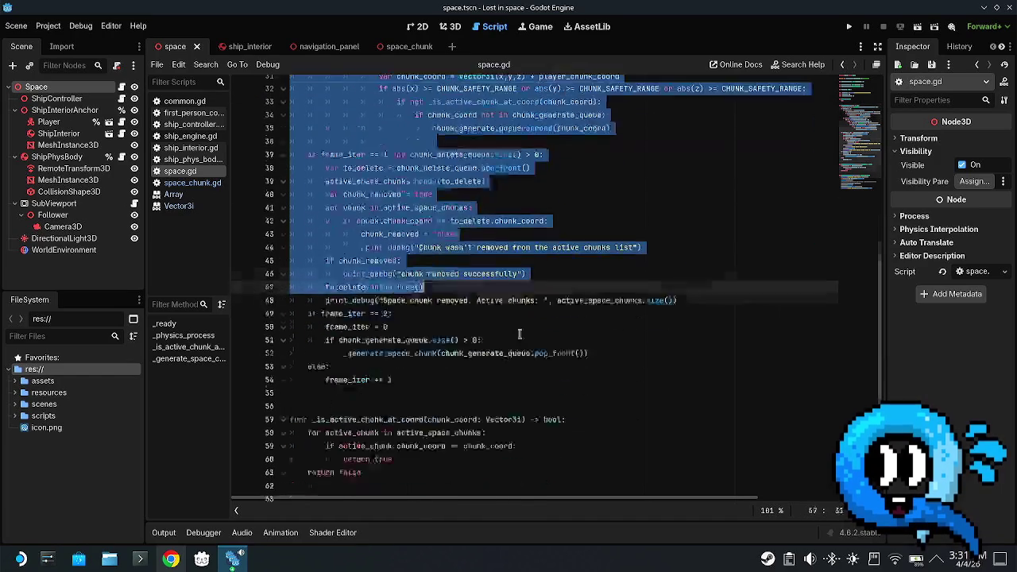
left_click(585, 323)
scroll(472, 319, "up", 11)
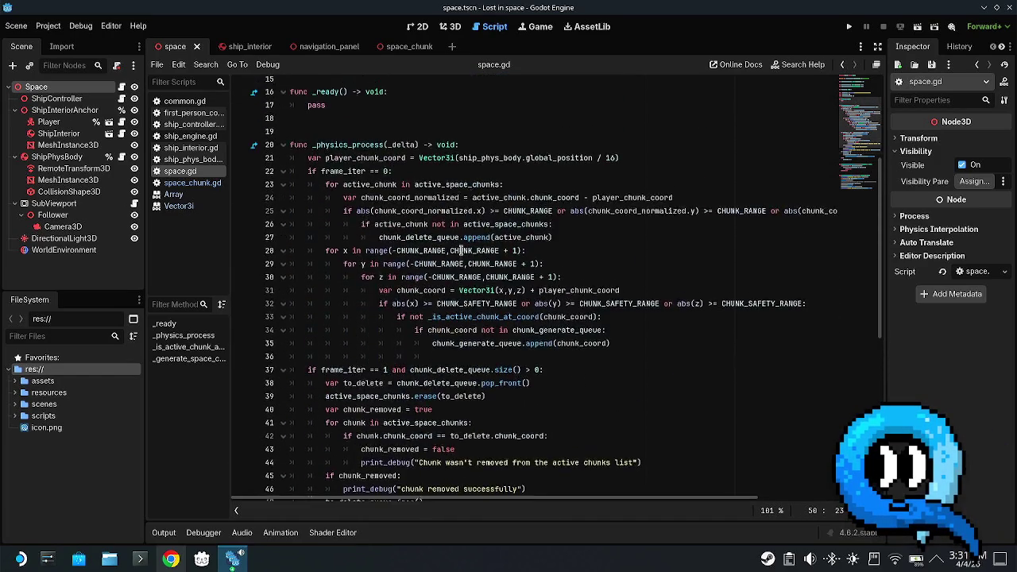
scroll(473, 318, "down", 14)
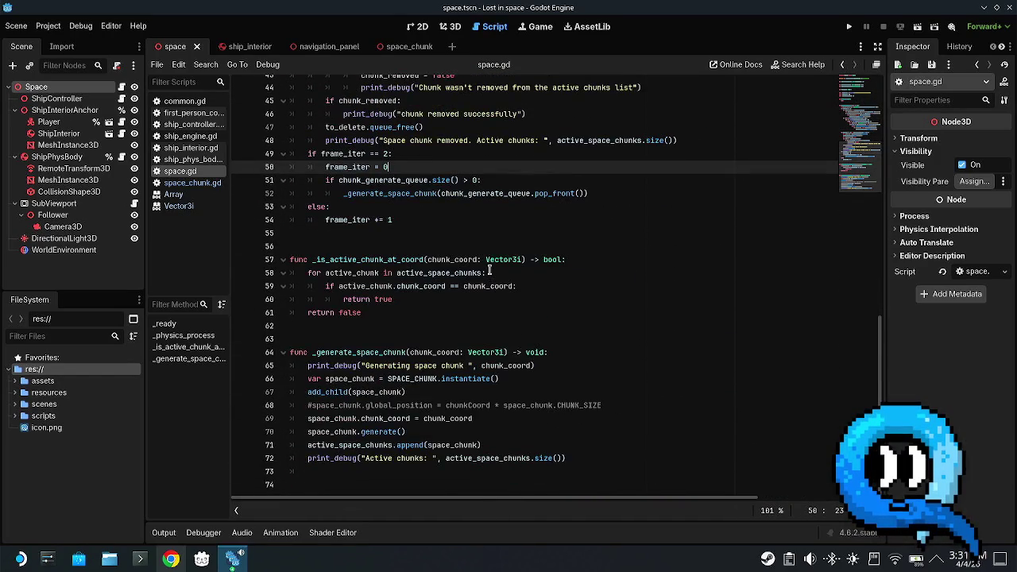
scroll(492, 301, "up", 8)
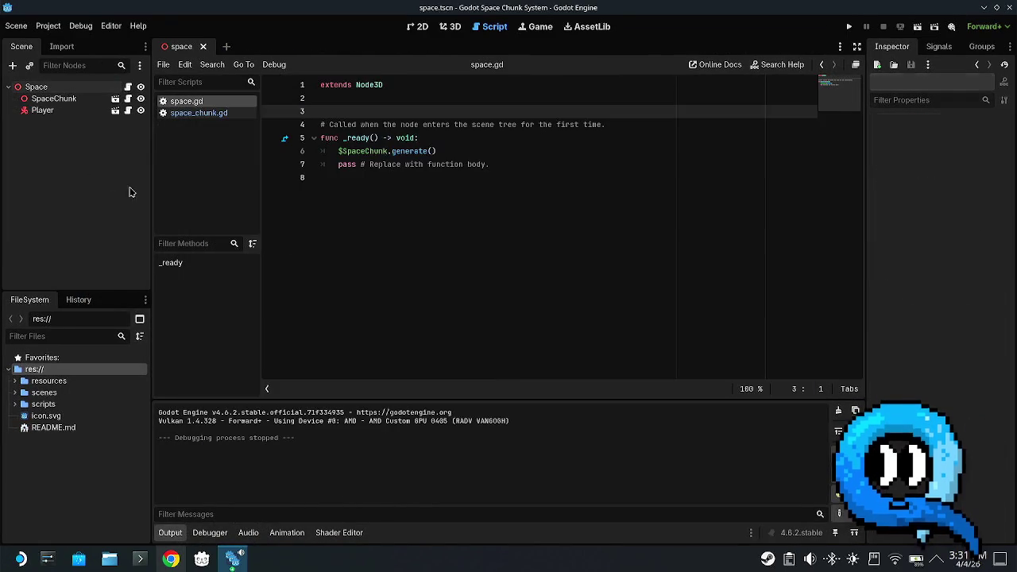
left_click(466, 185)
key("Return")
left_click(543, 161)
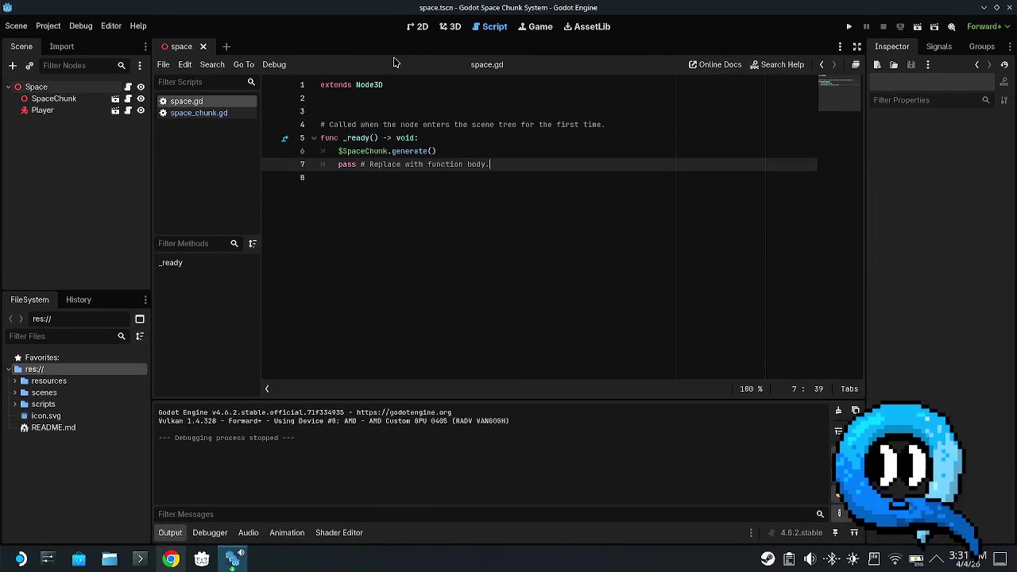
left_click(379, 101)
left_click(476, 163)
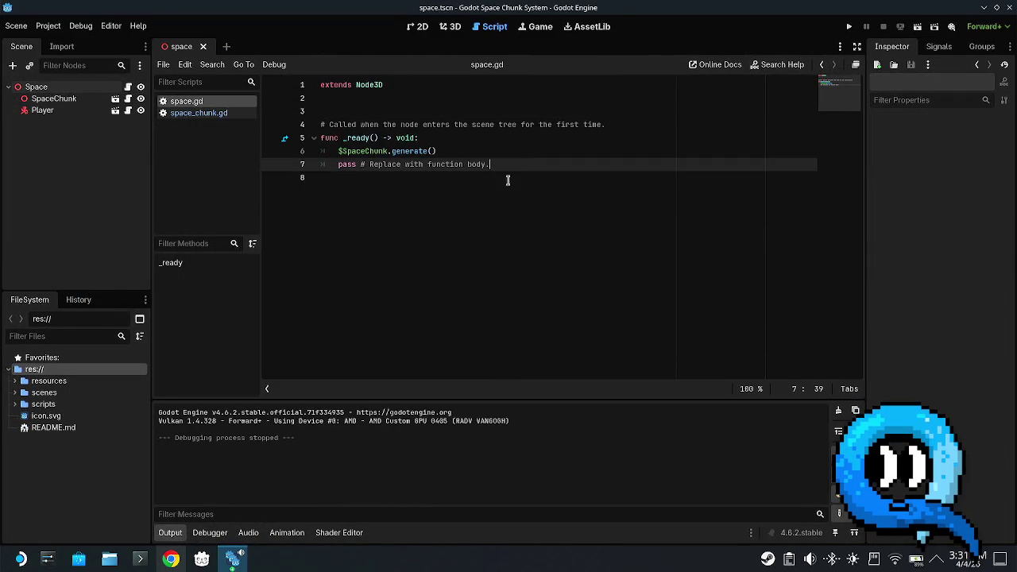
left_click(389, 97)
key("Return")
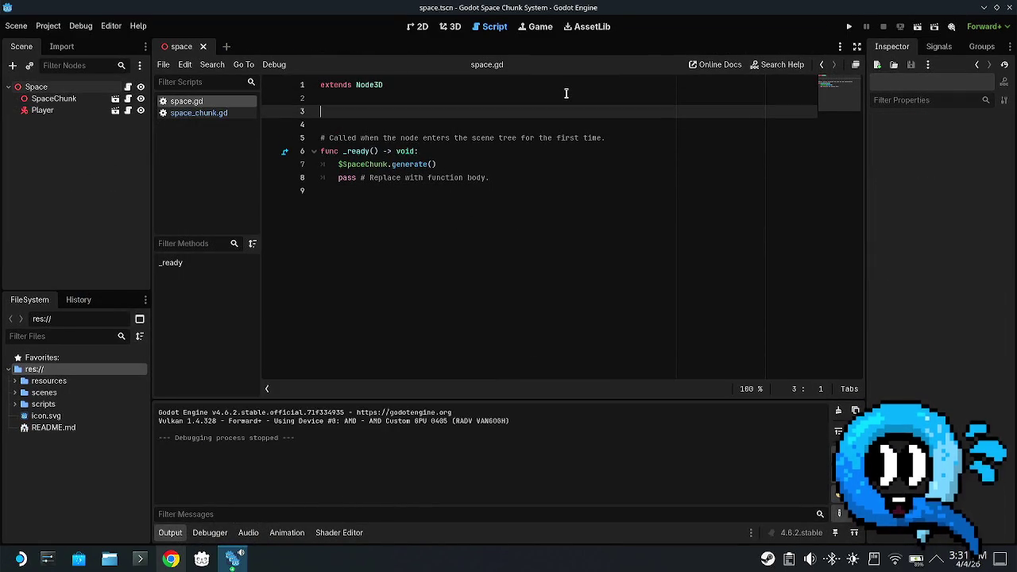
type("@exxport var sp")
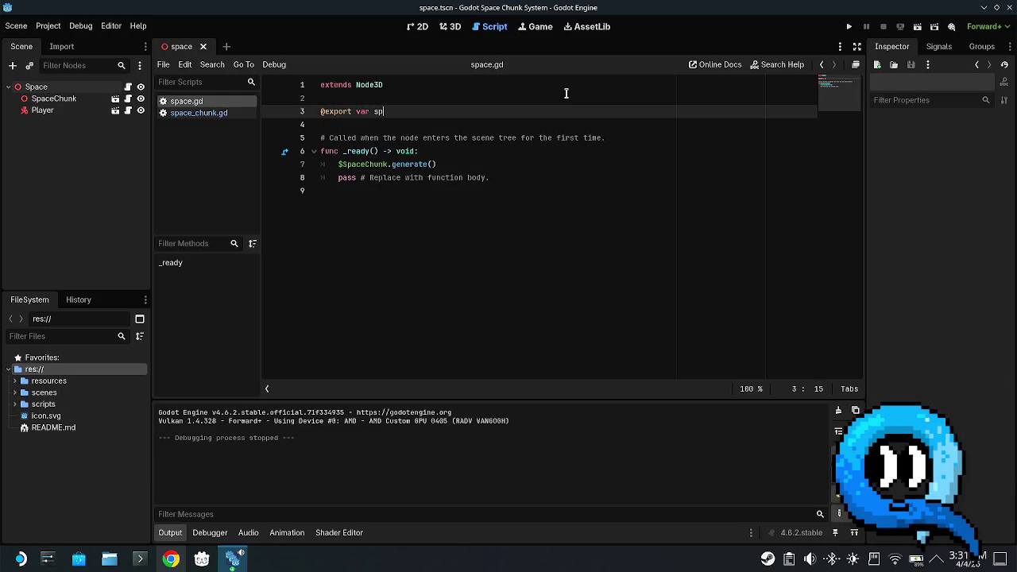
type("_chunk_s")
type("cene: P")
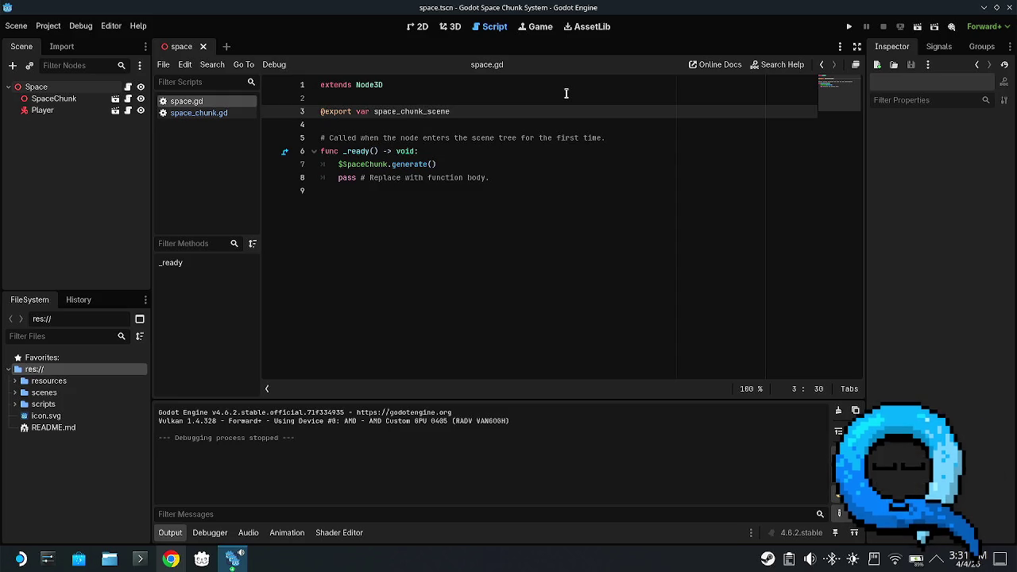
type("ackedScene")
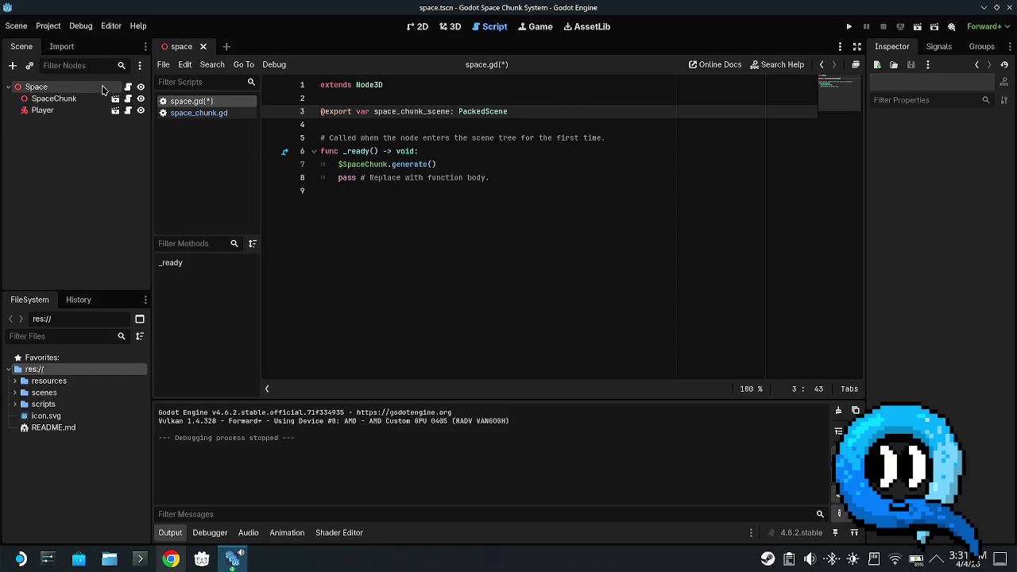
- Assign scenes/space_chunk.tscn to the Space node's Space Chunk Scene property
left_click(93, 82)
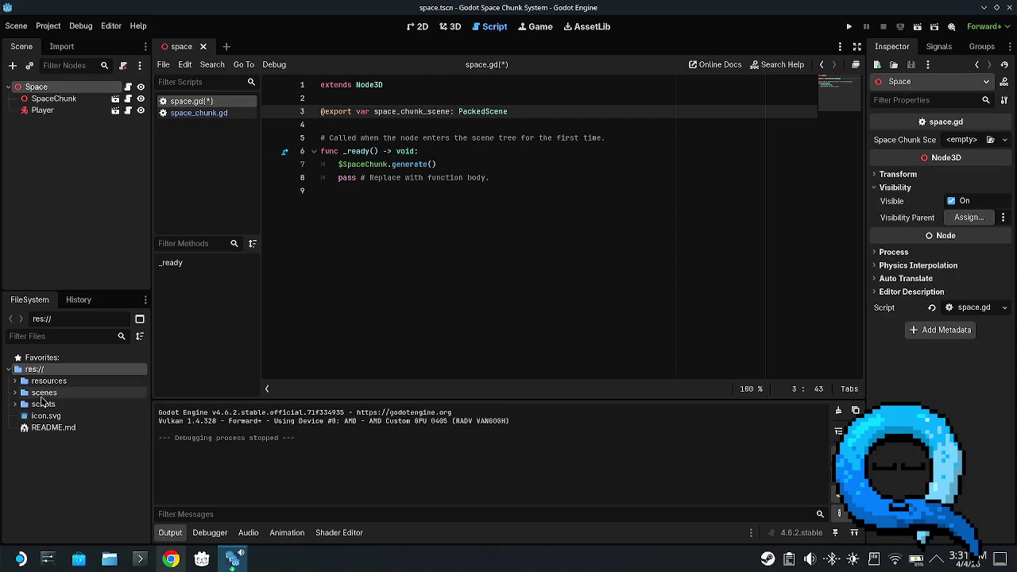
left_click(15, 393)
mouse_move(70, 427)
left_mouse_down()
mouse_move(800, 270)
mouse_move(964, 141)
left_mouse_up()
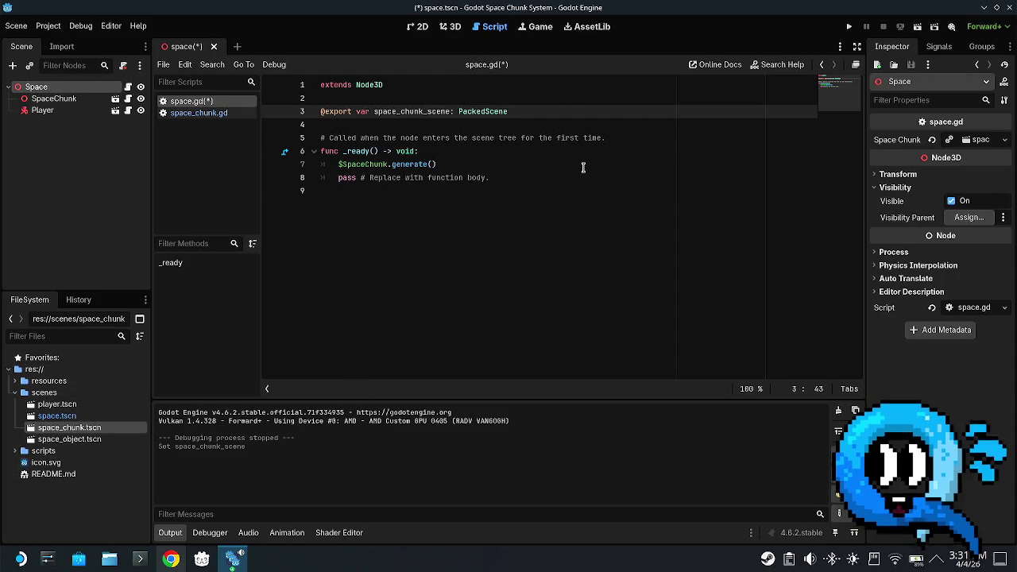
left_click(446, 167)
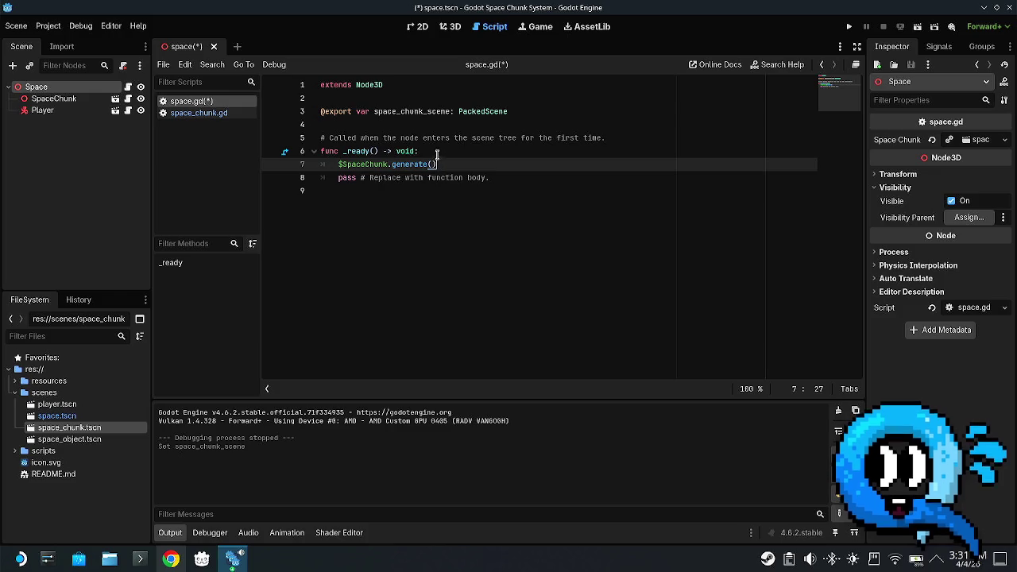
left_click(437, 151)
- Delete the SpaceChunk node from the scene tree
left_click(79, 101)
right_click(77, 101)
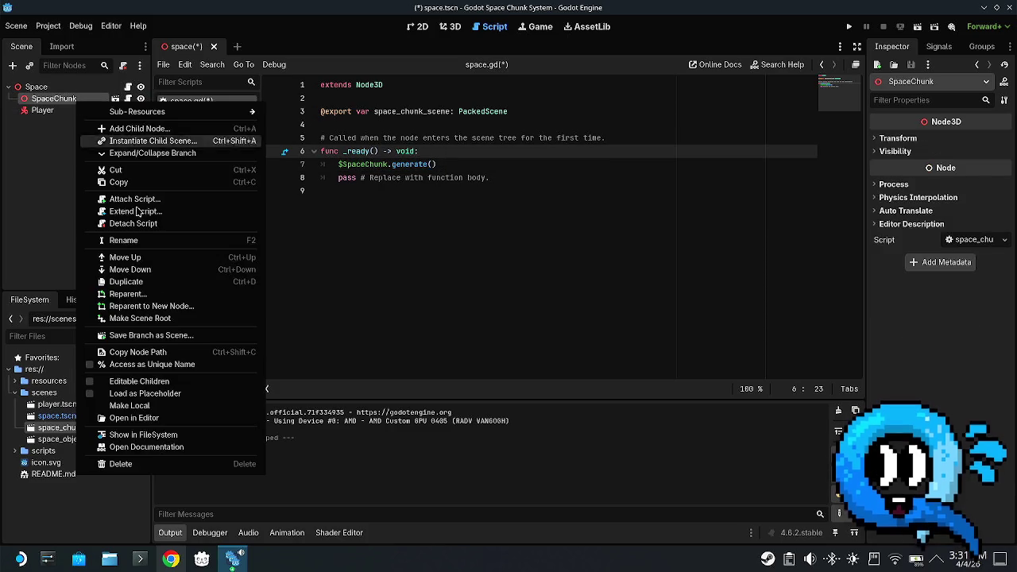
left_click(137, 464)
left_click(474, 293)
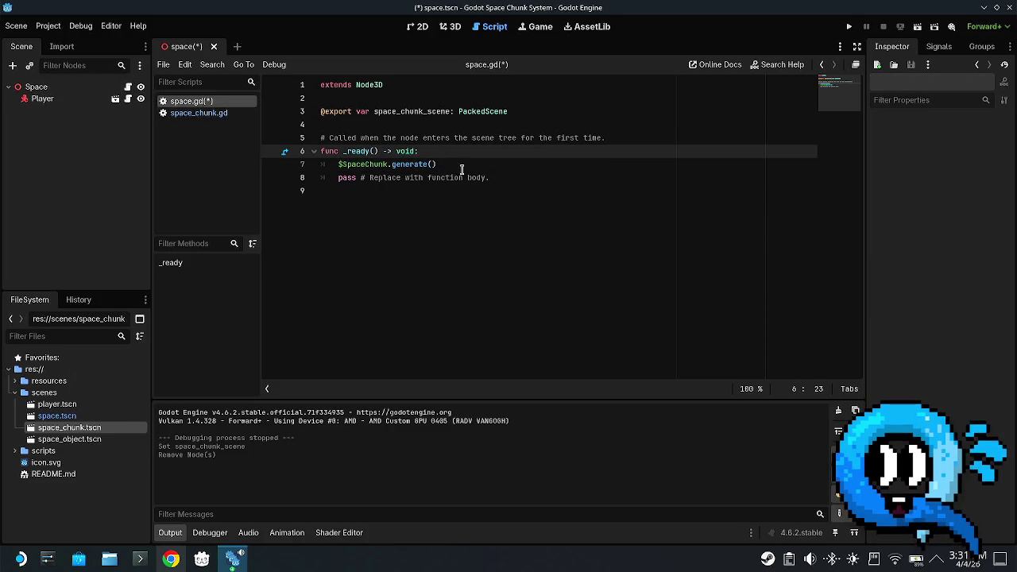
- Add a new line at the top of _ready above the $SpaceChunk.generate() call and begin typing space_chun
left_click(466, 162)
left_click_drag(466, 162, 339, 164)
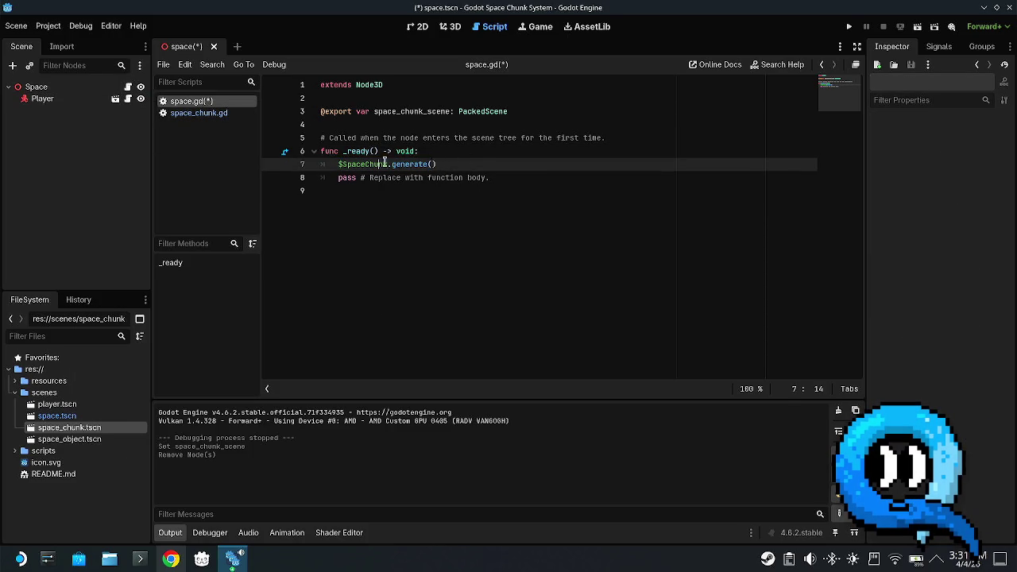
left_click(459, 148)
key("Return")
type("s")
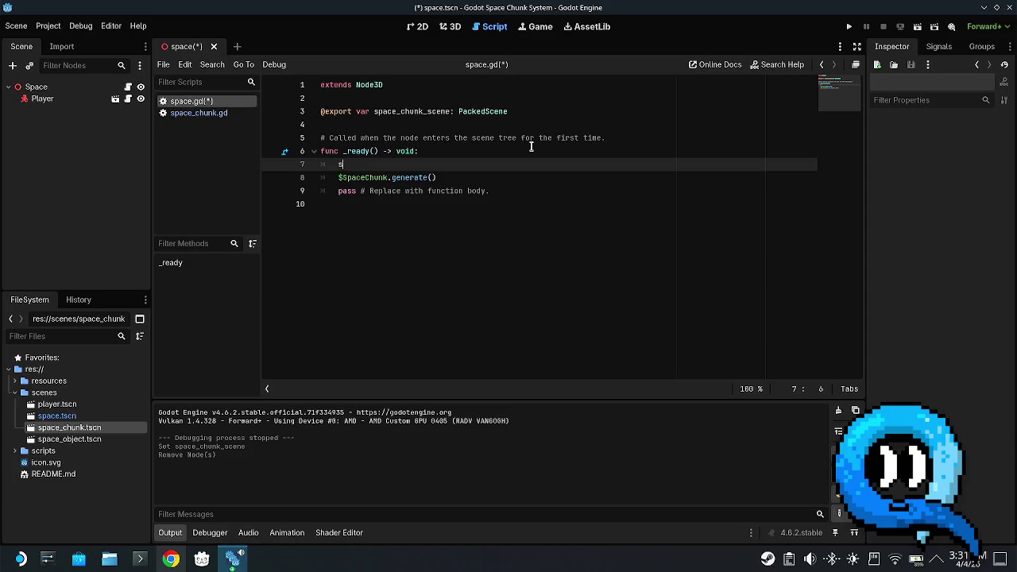
type("pace_chun")
- Replace the half-typed word on line 7 with 'var space_chunk'
key("ctrl+BackSpace")
type("var space")
key("Escape")
type("_chunk")
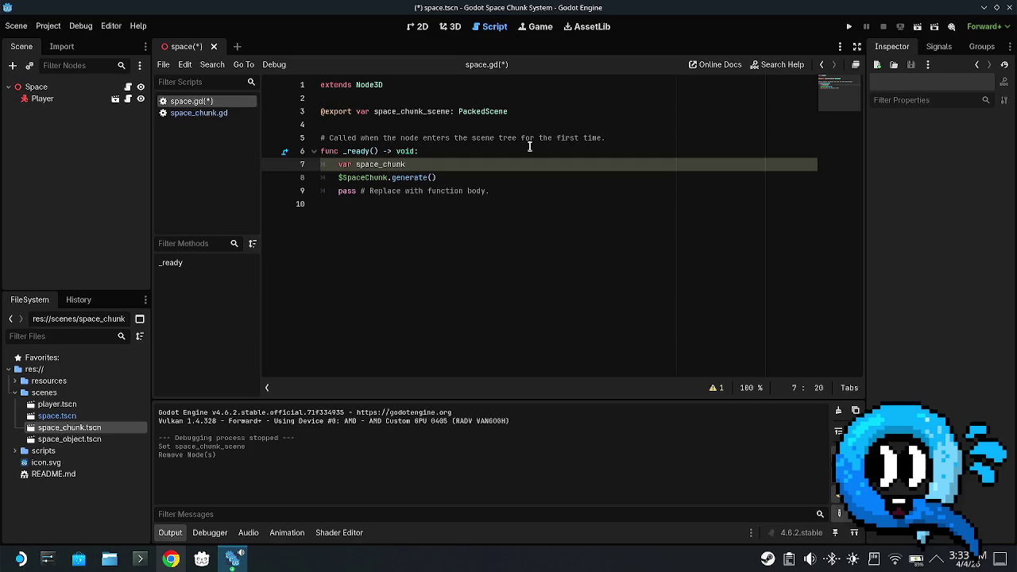
- Set the space_chunk variable to space_chunk_scene.instantiate()
type("f")
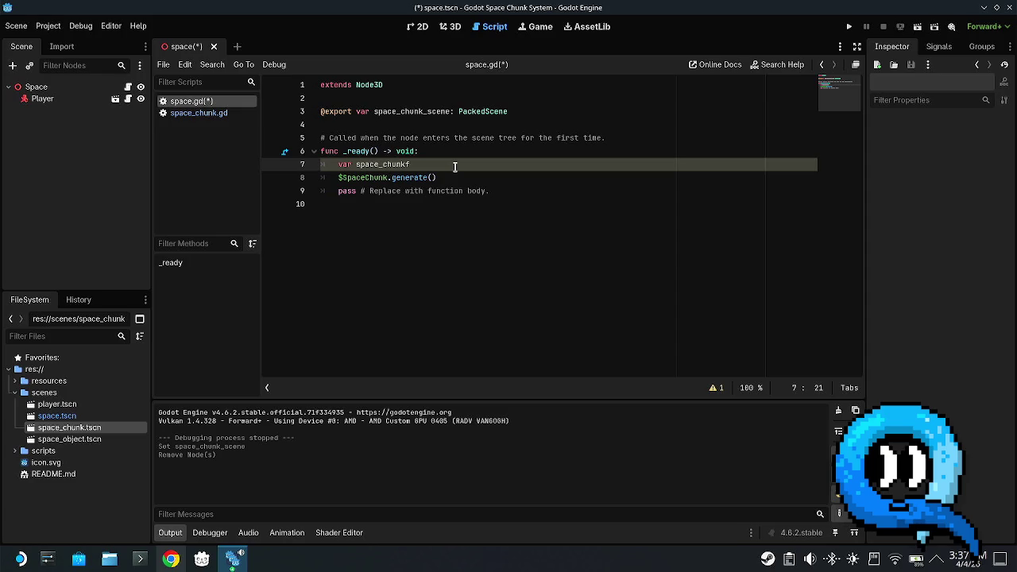
key("BackSpace")
type(":")
key("BackSpace")
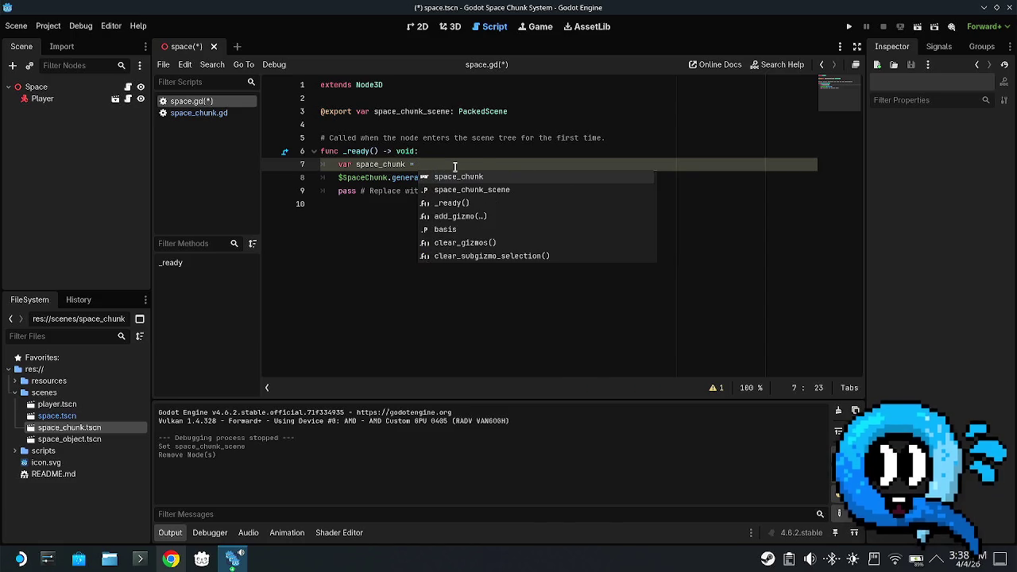
type("space")
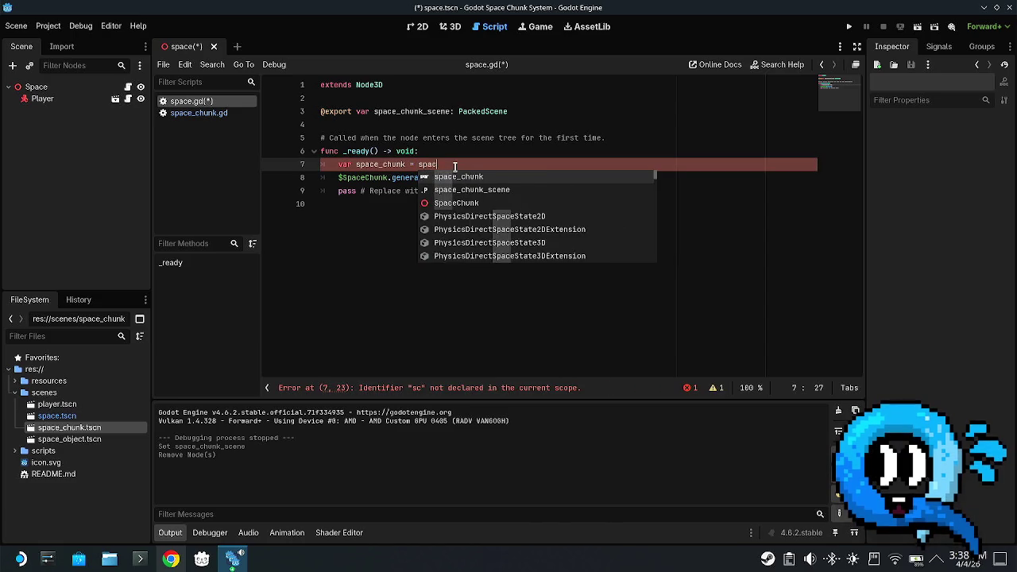
key("Down")
key("Return")
type(".in")
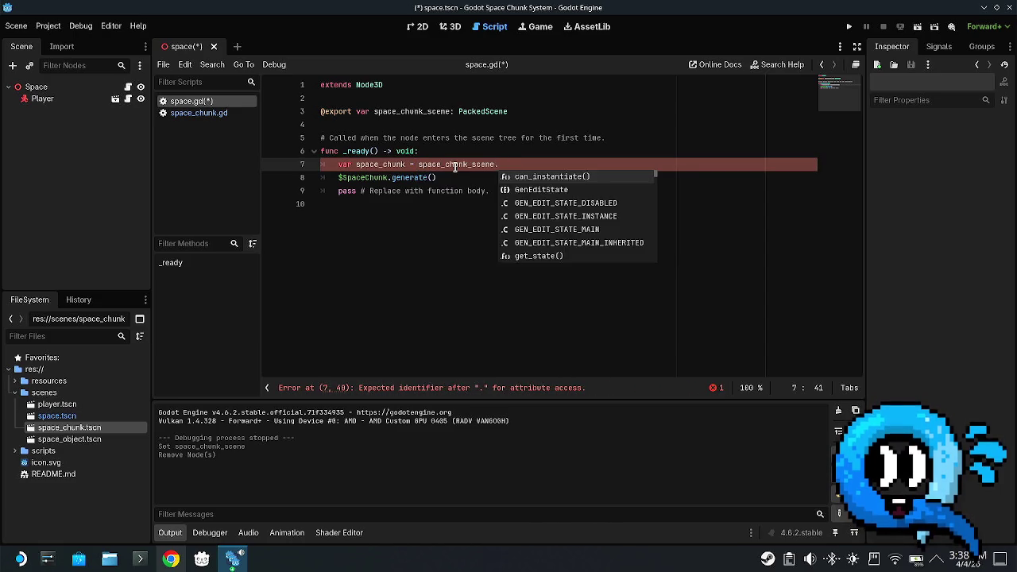
key("Return")
key("Right")
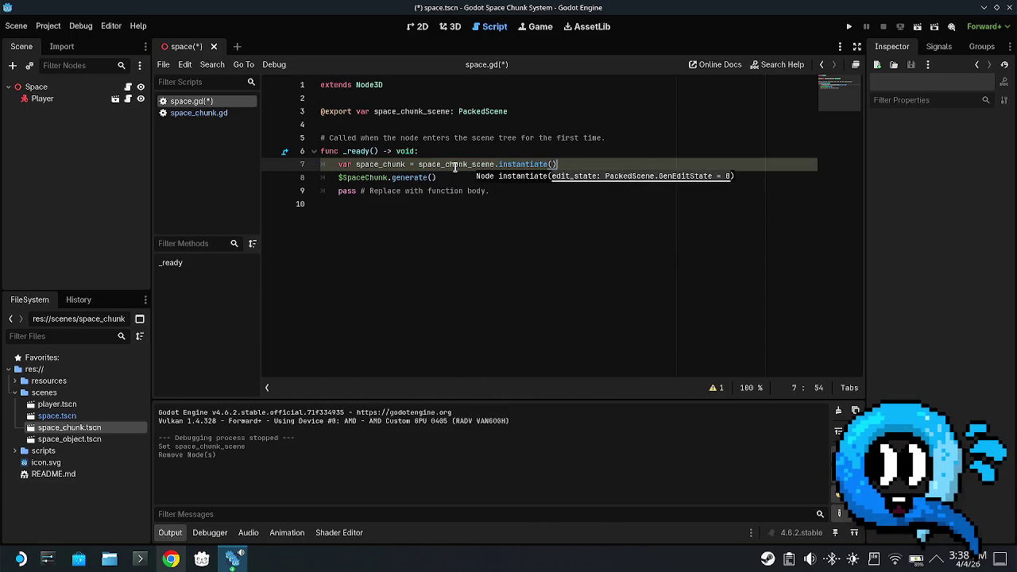
key("Return")
- Add add_child(space_chunk), call generate on space_chunk instead of $SpaceChunk, then save and run
type("add")
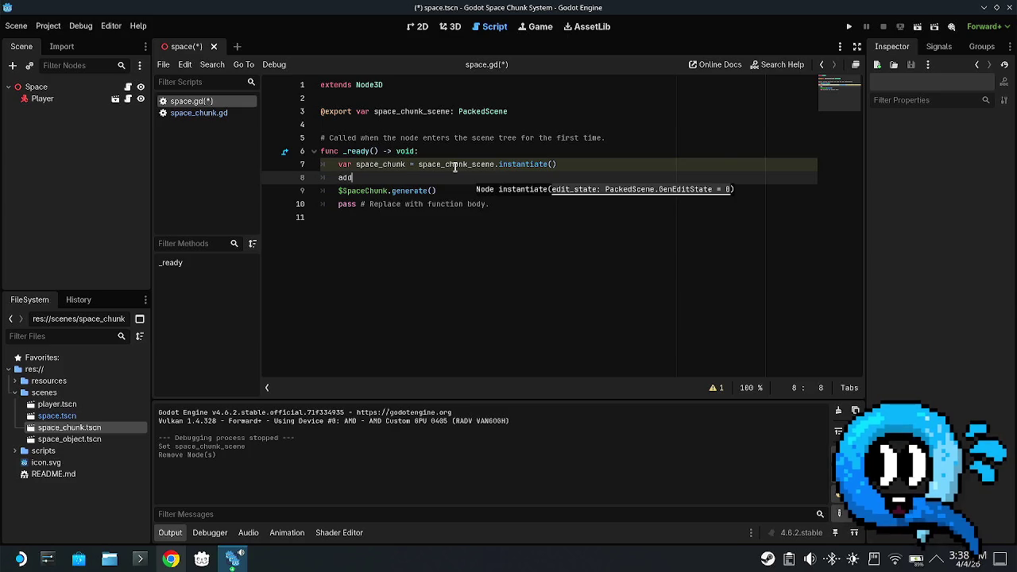
type("_child")
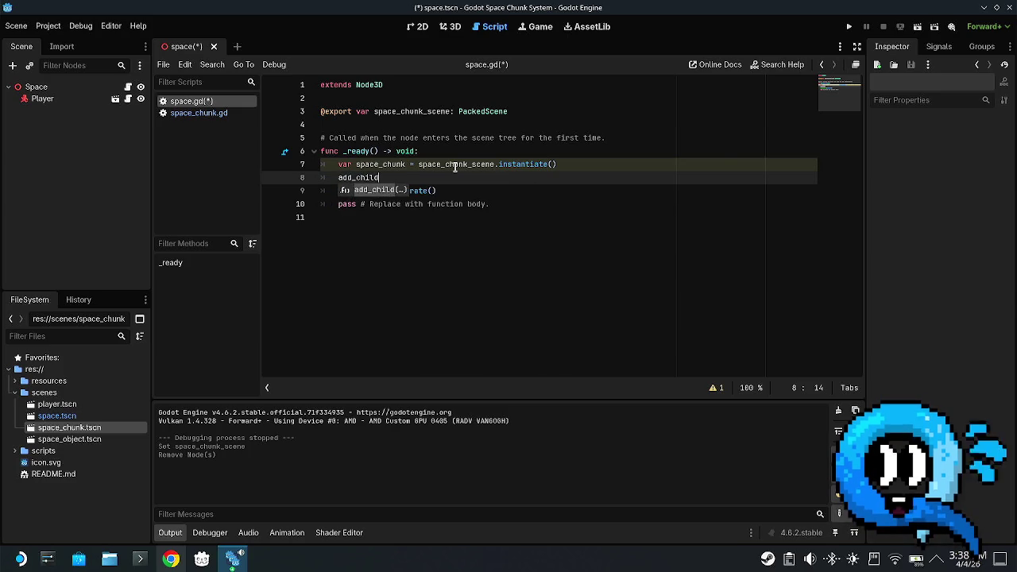
type("(space")
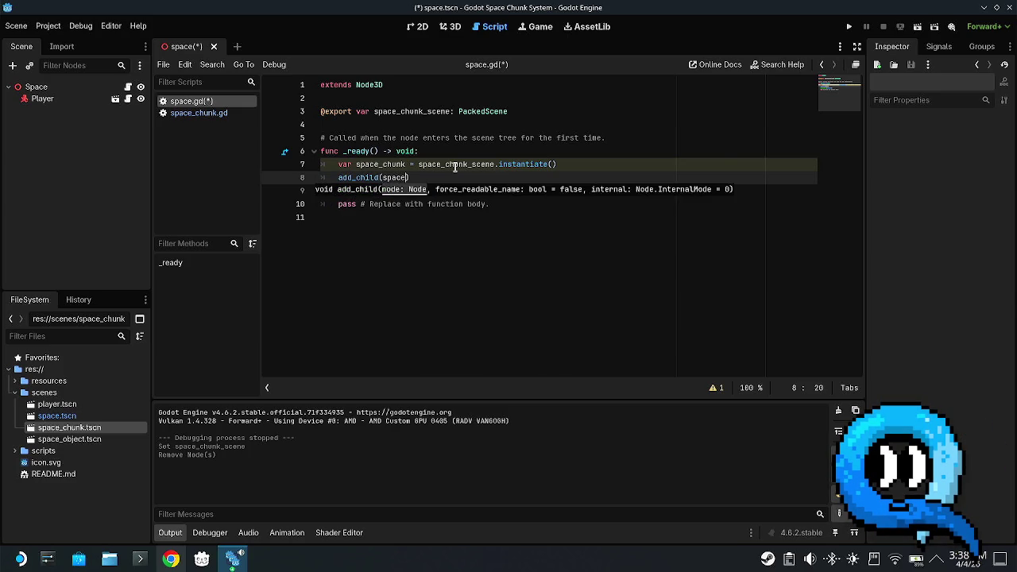
key("Return")
key("End")
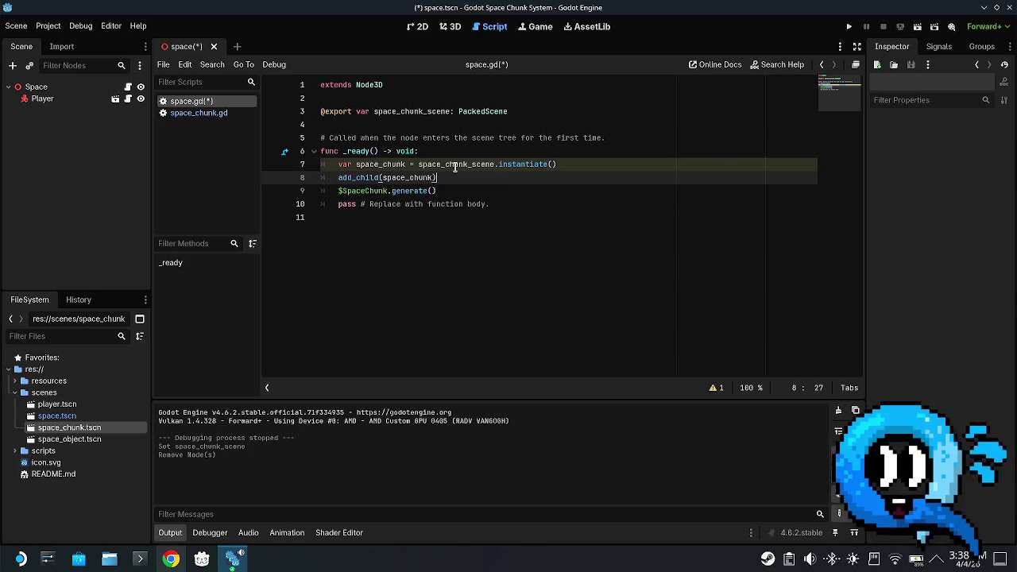
key("Down")
key("Home")
key("Right")
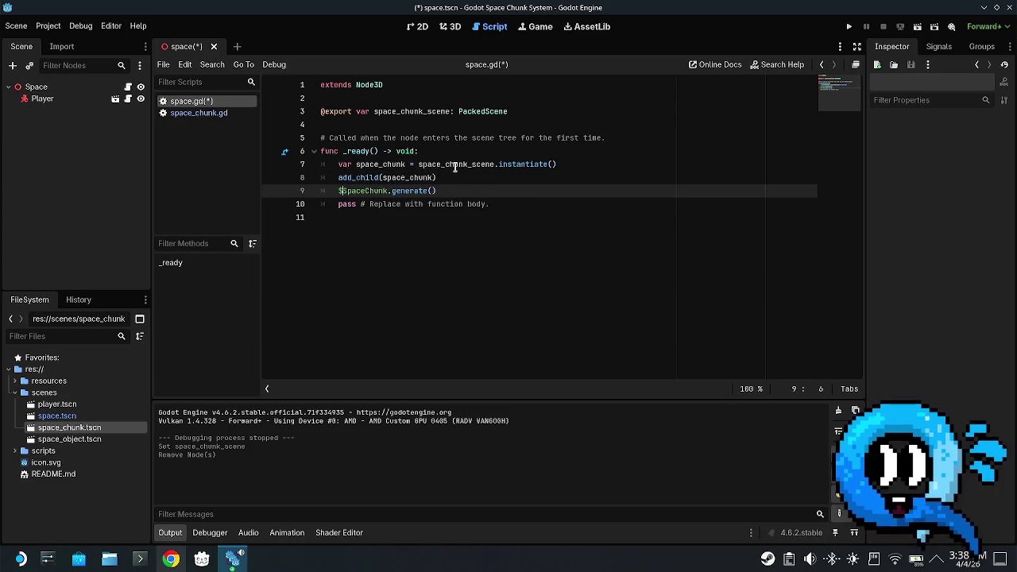
key("ctrl+Delete")
key("BackSpace")
type("space_chunk")
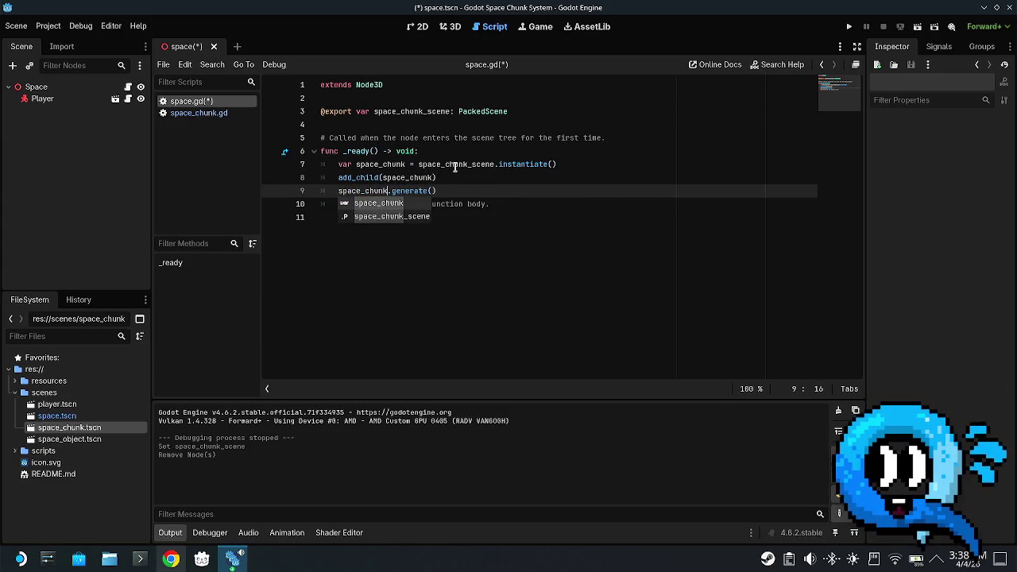
left_click(506, 244)
key("ctrl+s")
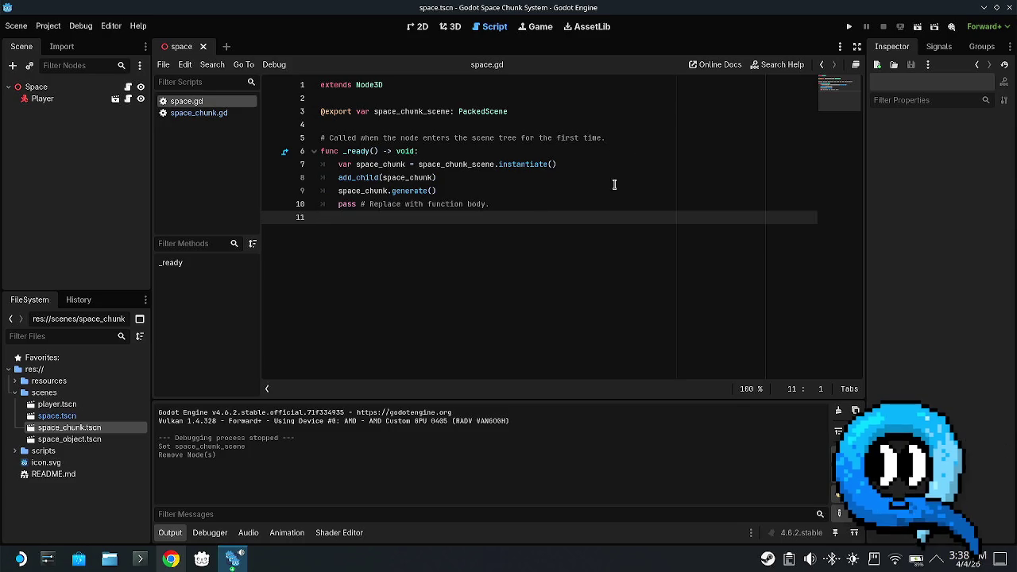
left_click(849, 27)
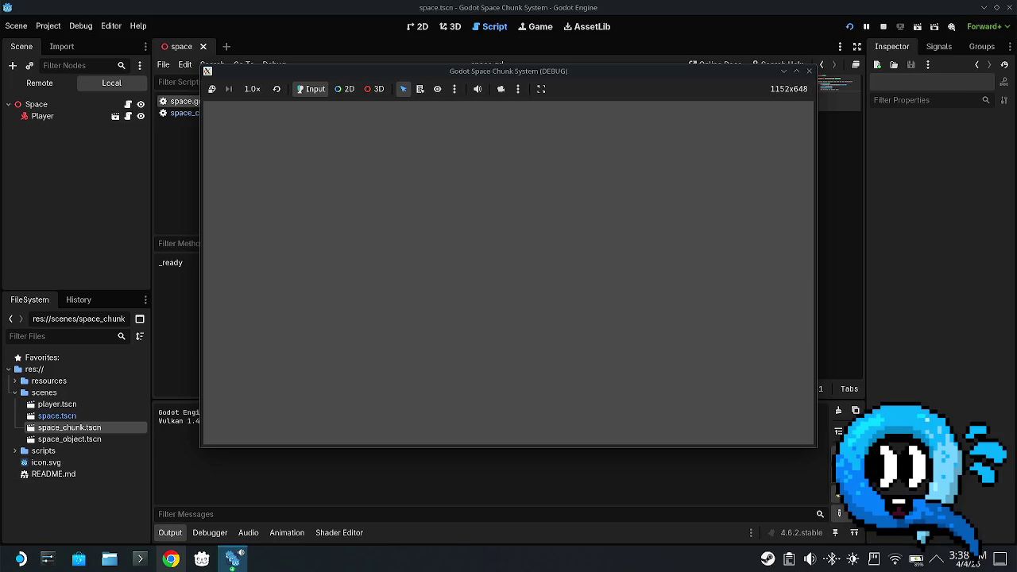
key("alt+F4")
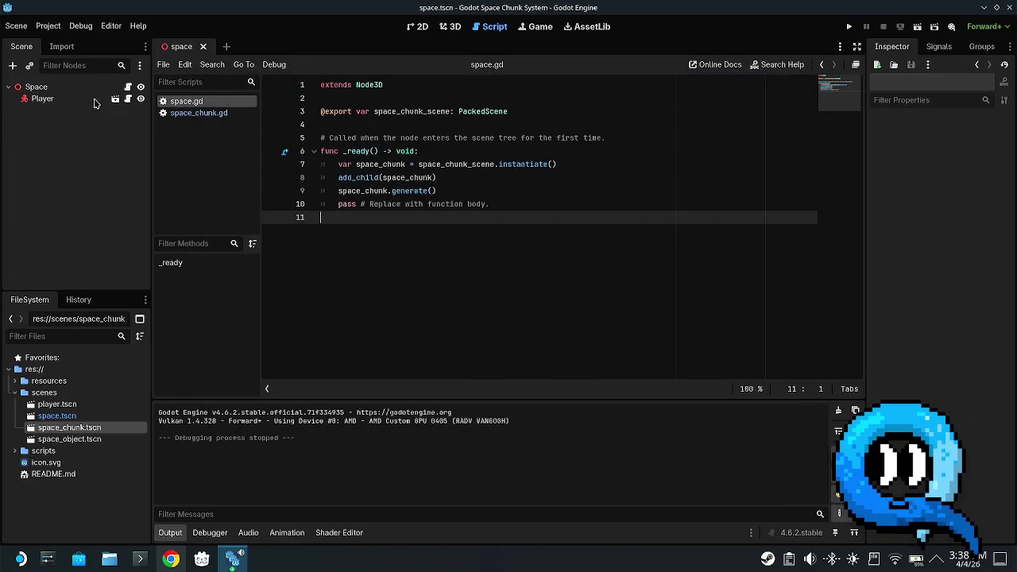
- Select the Space node and switch the editor to the 3D view
left_click(36, 86)
left_click(43, 99)
left_click(35, 86)
left_click(49, 99)
left_click(47, 86)
right_click(45, 84)
left_click(462, 90)
left_click(450, 26)
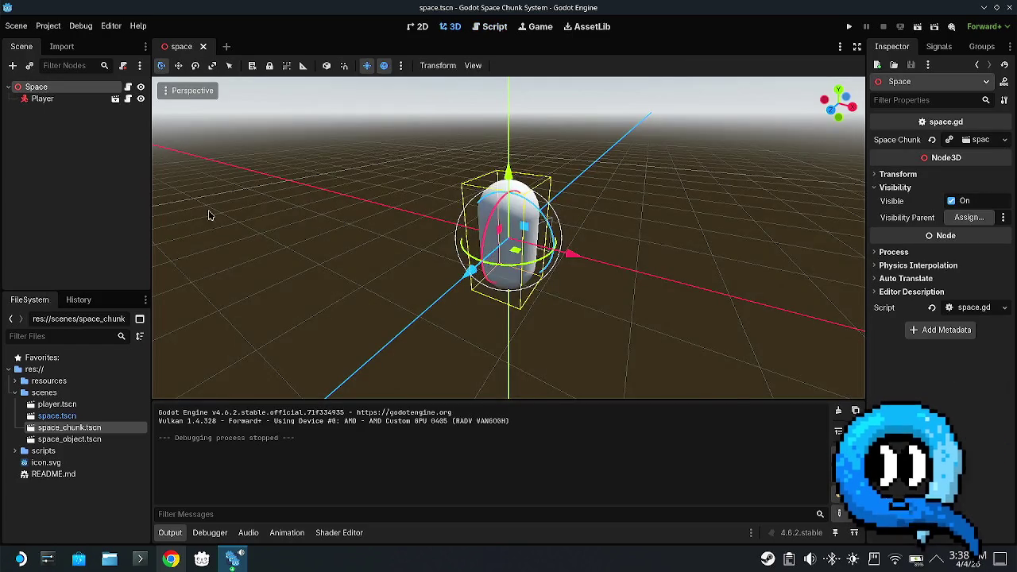
scroll(429, 236, "down", 5)
- Add a MeshInstance3D child under Space and give it a new SphereMesh
right_click(77, 86)
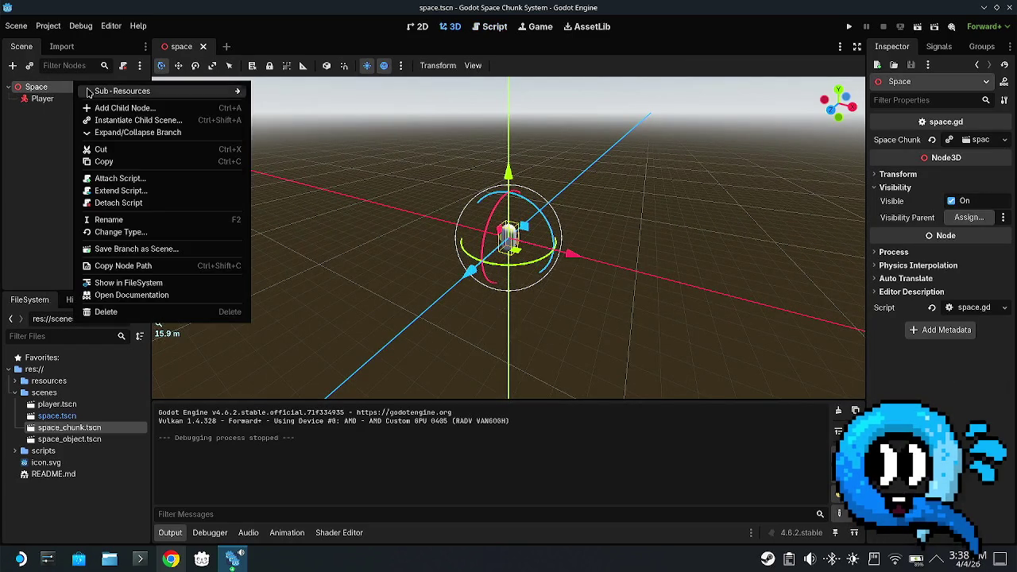
left_click(95, 106)
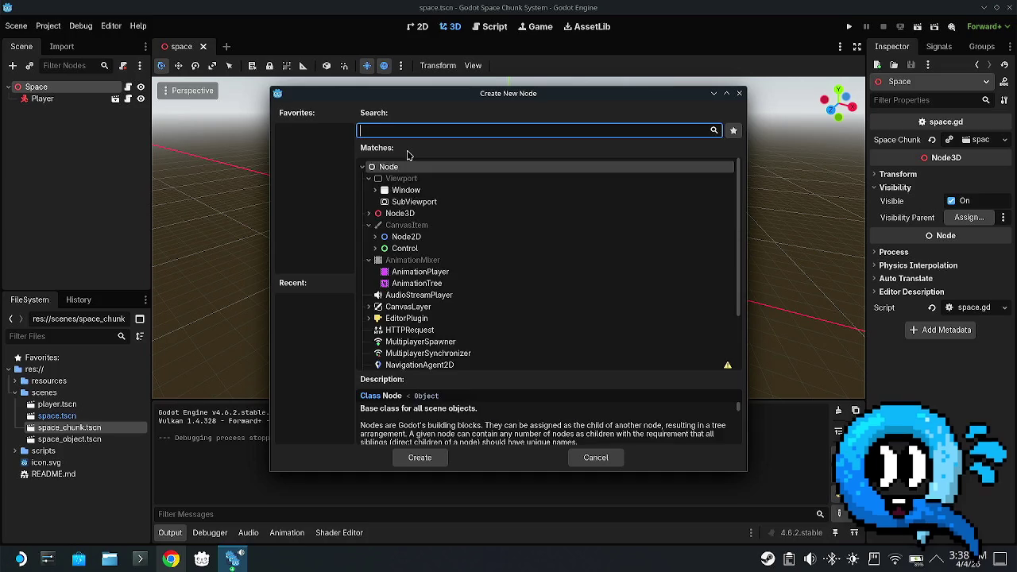
type("mesh")
key("Return")
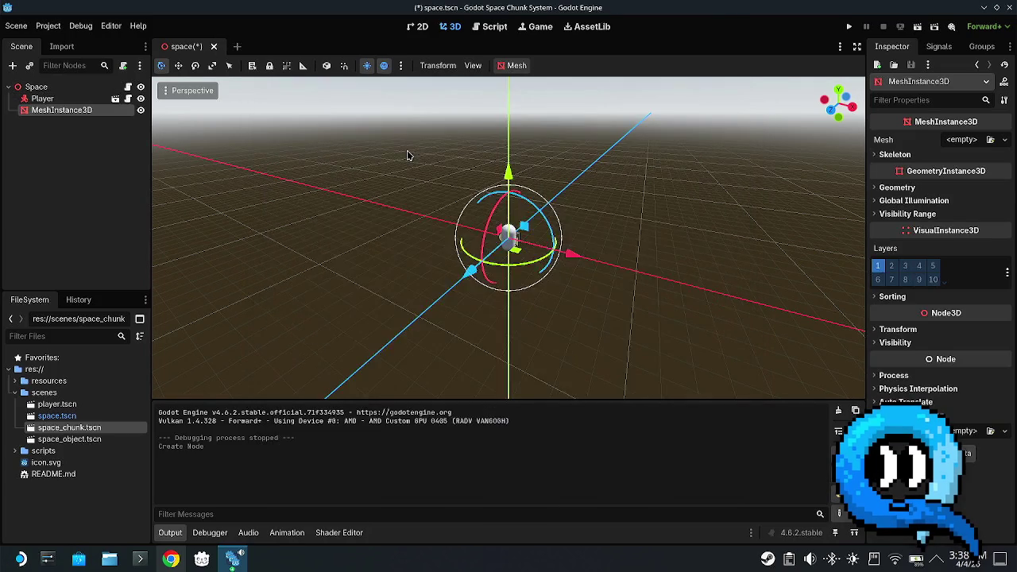
left_click(1003, 141)
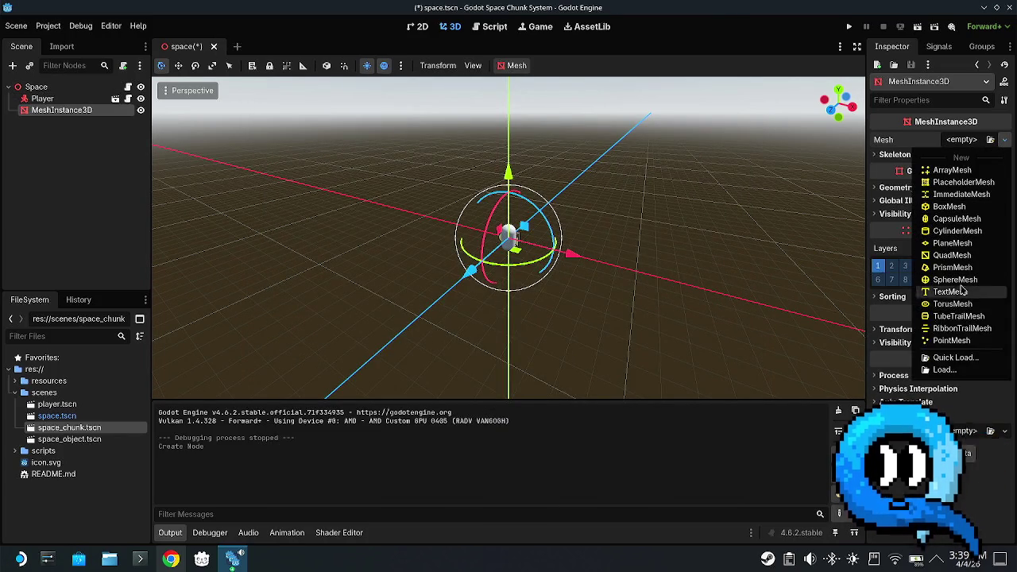
left_click(961, 280)
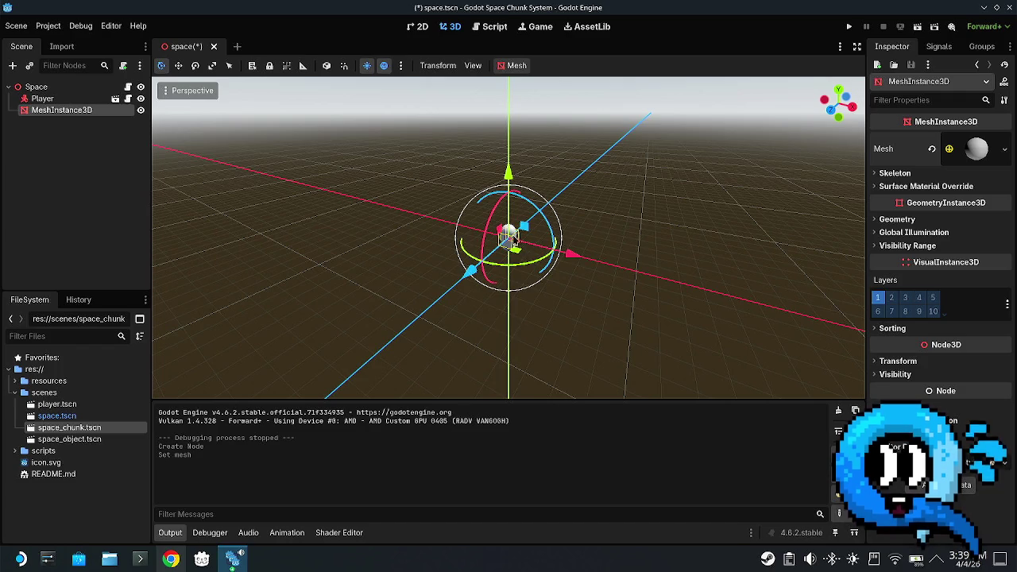
left_click_drag(677, 244, 644, 135)
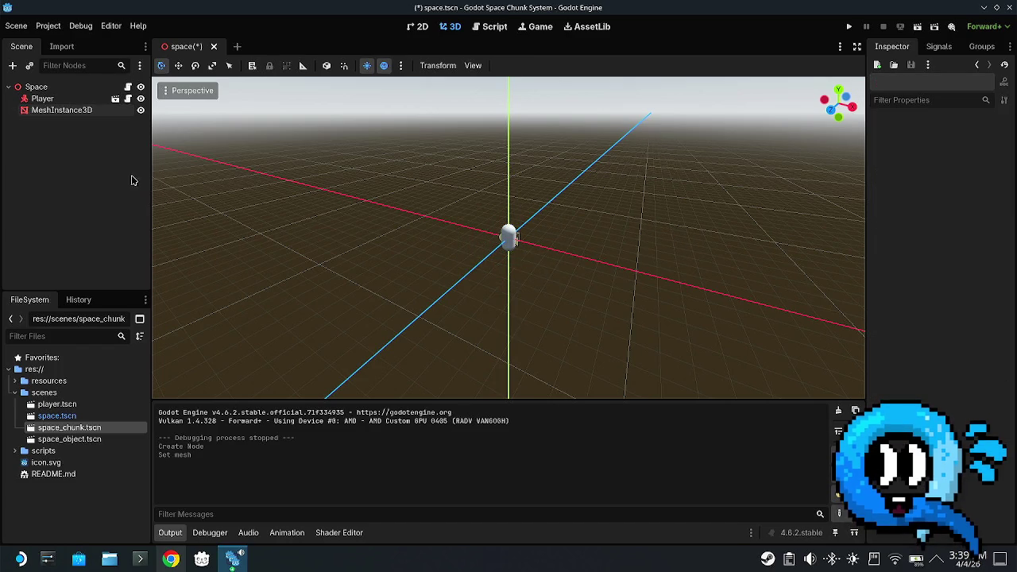
- Move the sphere left along X, then duplicate it and move the copy right
left_click(50, 111)
left_click_drag(508, 239, 401, 230)
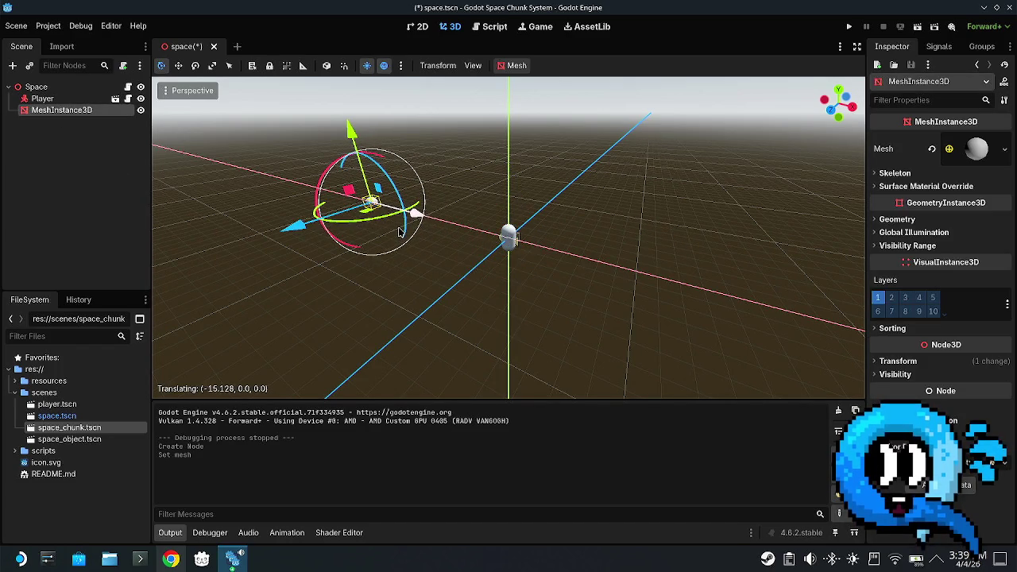
right_click(46, 114)
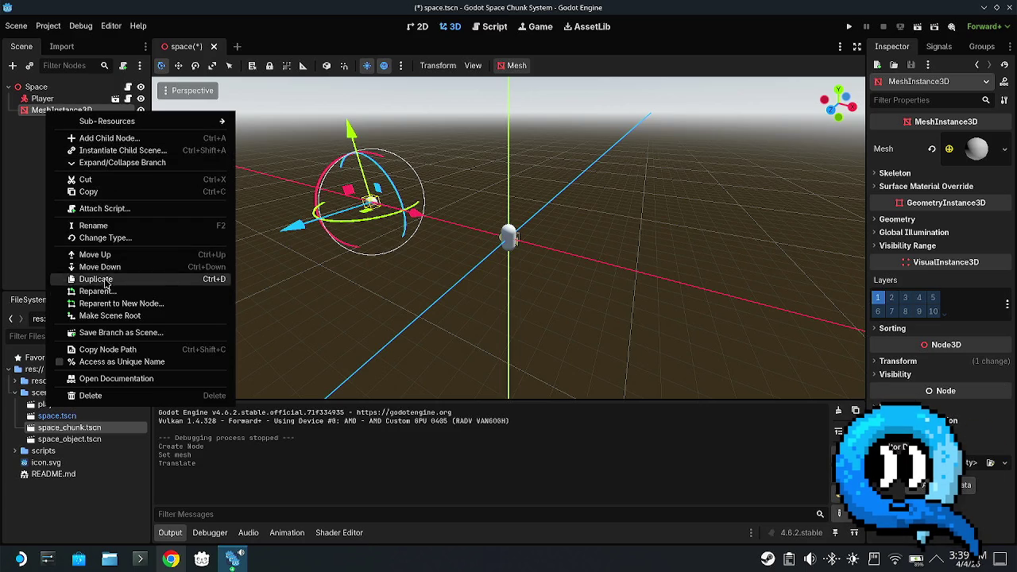
left_click(95, 278)
mouse_move(294, 227)
left_mouse_down()
mouse_move(445, 175)
mouse_move(646, 168)
mouse_move(667, 200)
left_mouse_up()
- Duplicate the second sphere and push the third copy out along the Z axis
right_click(53, 124)
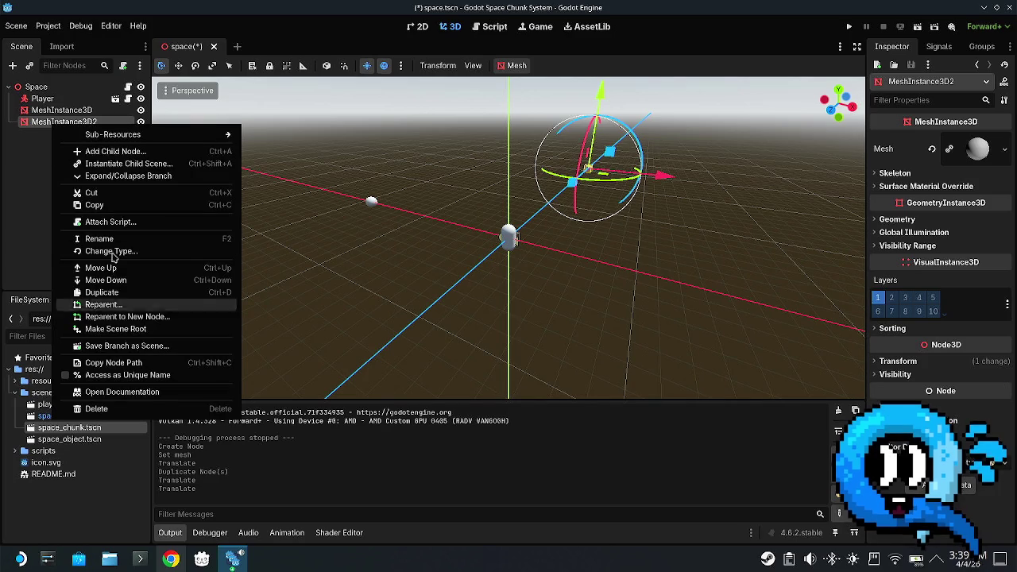
left_click(110, 293)
mouse_move(572, 184)
left_mouse_down()
mouse_move(775, 199)
mouse_move(763, 215)
mouse_move(768, 336)
mouse_move(758, 206)
mouse_move(735, 167)
mouse_move(803, 266)
mouse_move(762, 187)
mouse_move(818, 194)
mouse_move(795, 179)
mouse_move(771, 191)
left_mouse_up()
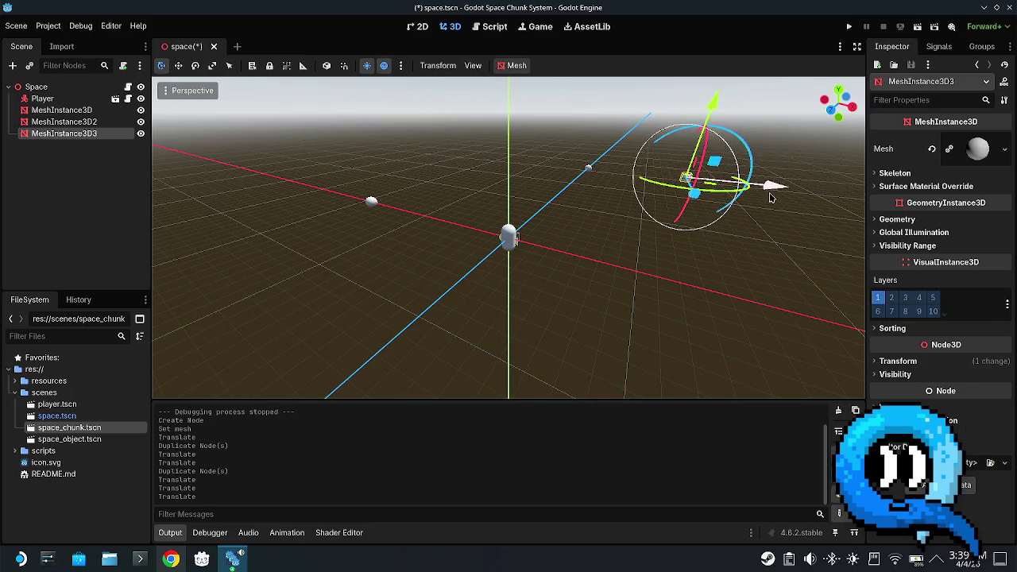
left_click_drag(667, 195, 680, 282)
- Duplicate the third sphere, place the fourth toward the front left, then save and run
right_click(61, 139)
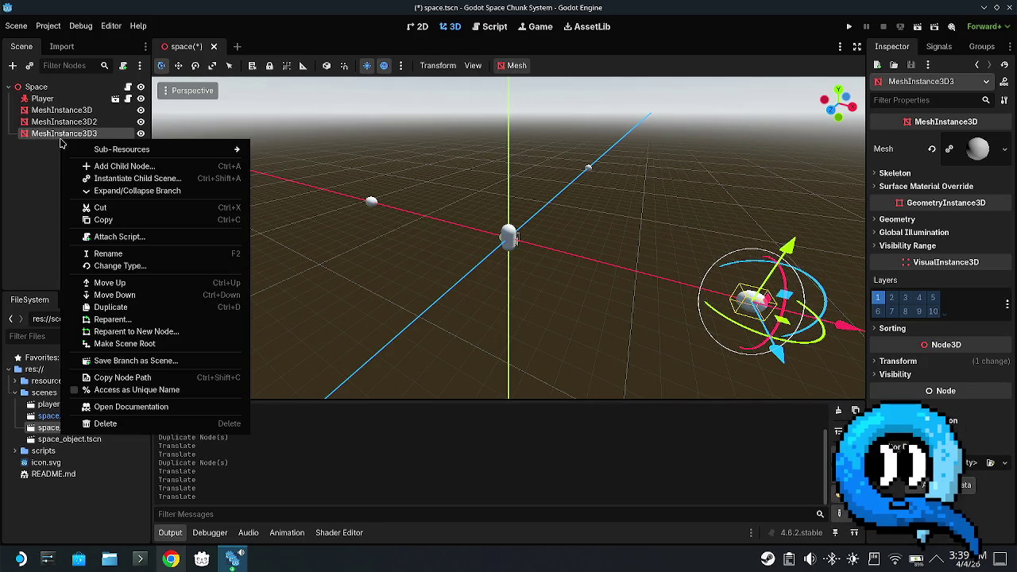
left_click(117, 308)
scroll(514, 310, "down", 2)
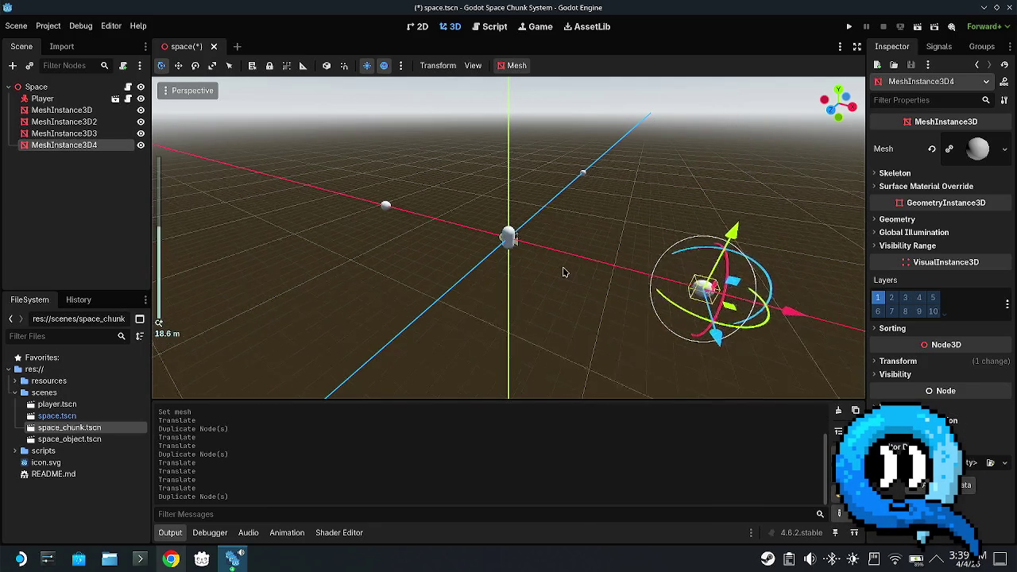
mouse_move(783, 314)
left_mouse_down()
mouse_move(739, 317)
mouse_move(548, 280)
mouse_move(329, 393)
left_mouse_up()
mouse_move(501, 369)
left_mouse_down()
mouse_move(354, 365)
mouse_move(331, 388)
left_mouse_up()
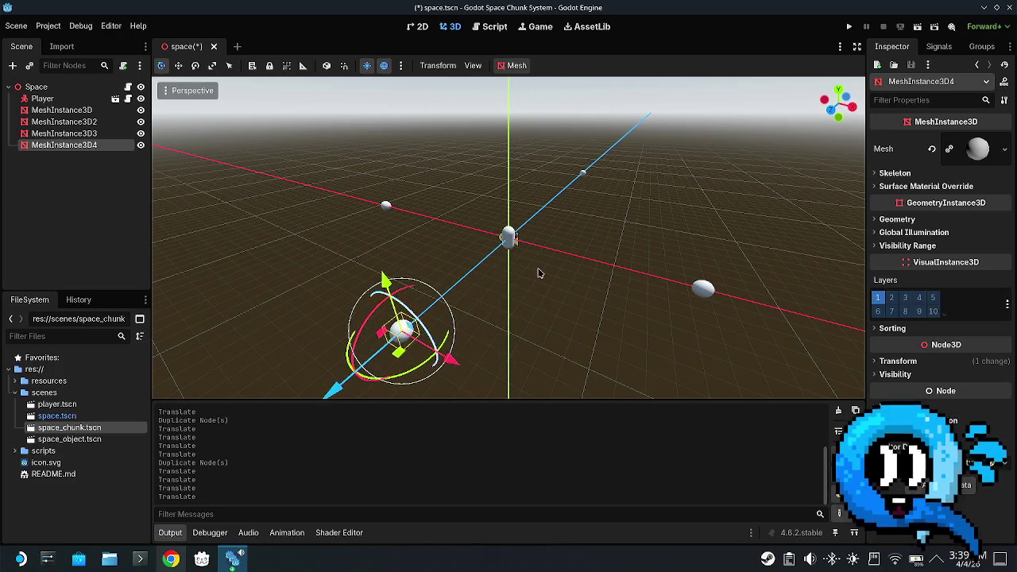
left_click(848, 28)
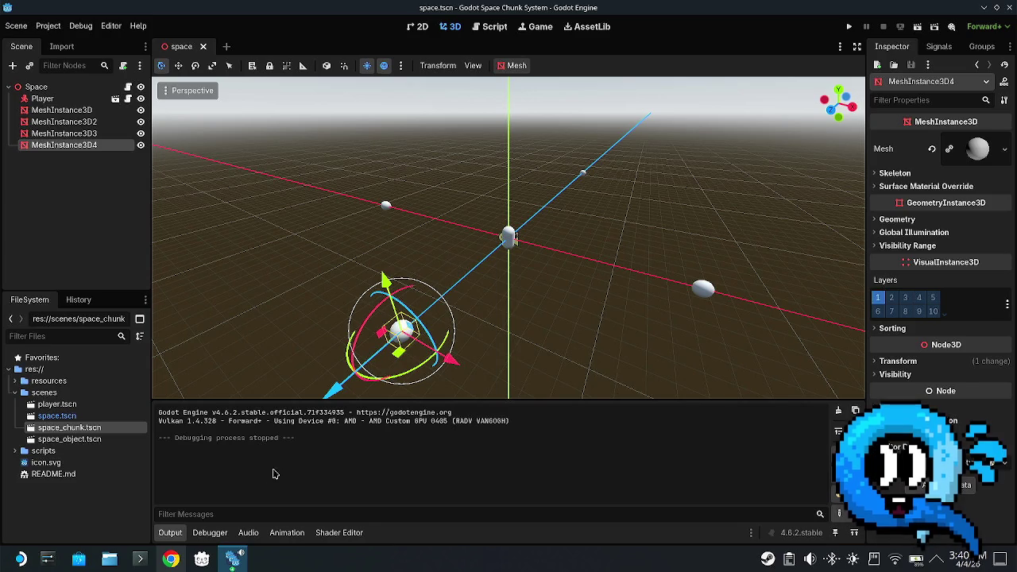
- Switch over to the Chrome browser window
left_click(171, 559)
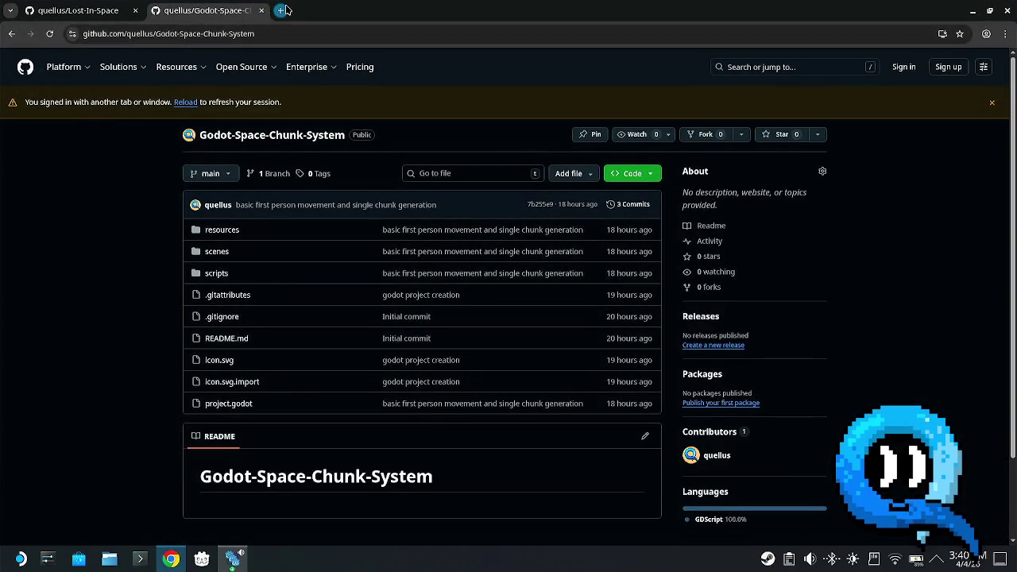
- Search Google for 'omarchy' and browse the Omarchy website and its workstations gallery
left_click(280, 11)
type("omarchy")
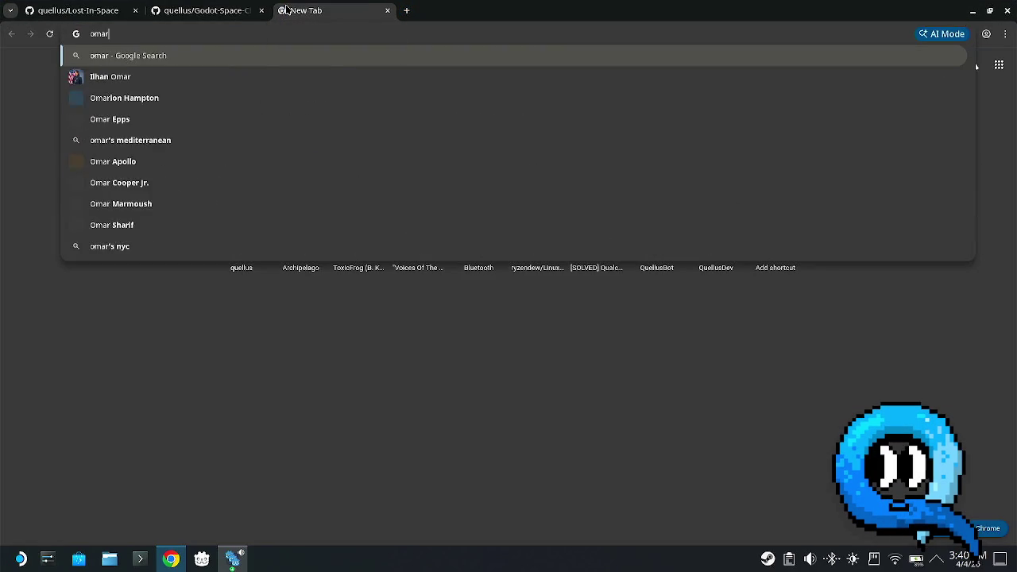
key("Return")
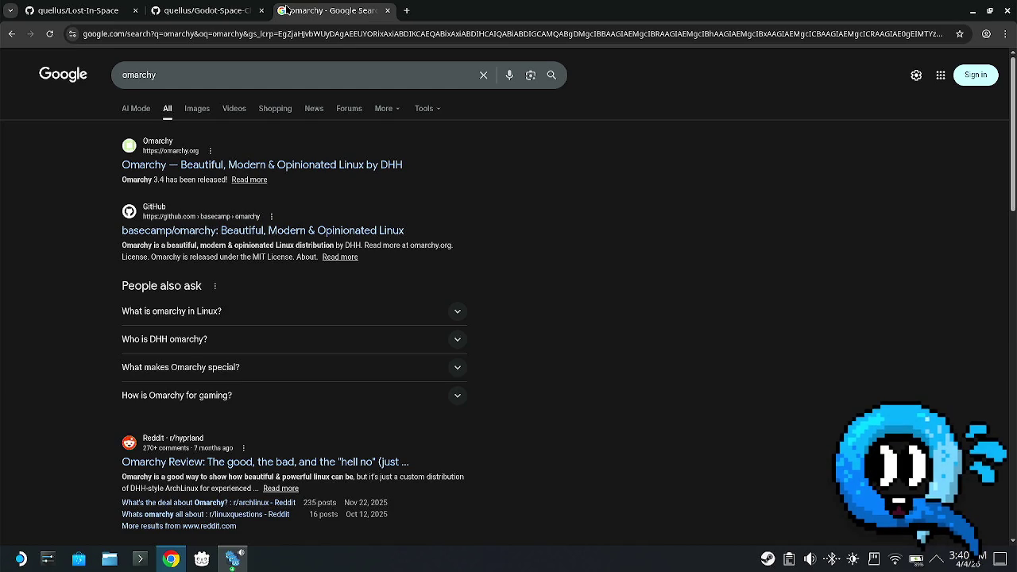
left_click(288, 166)
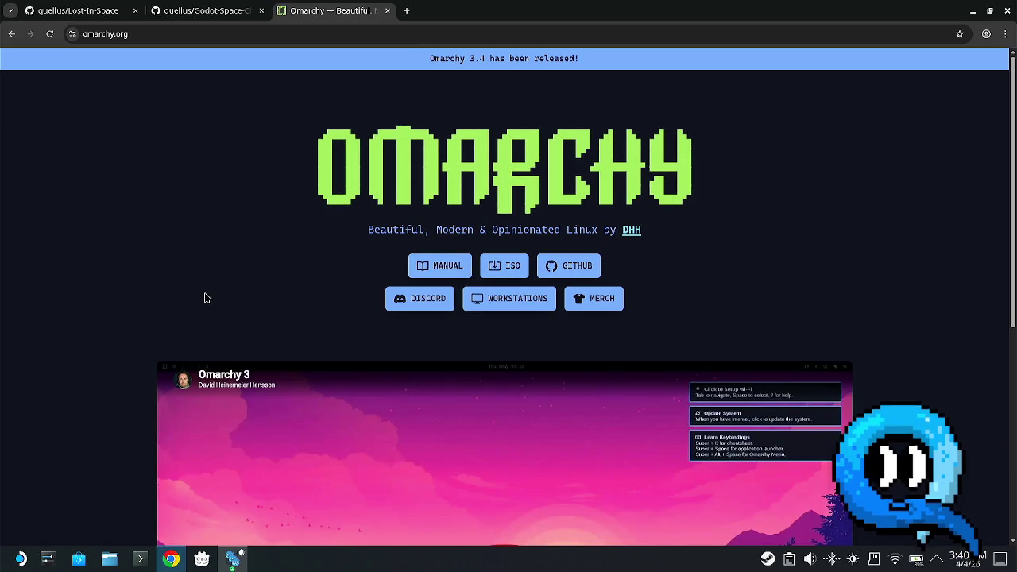
scroll(111, 297, "down", 4)
scroll(91, 350, "up", 4)
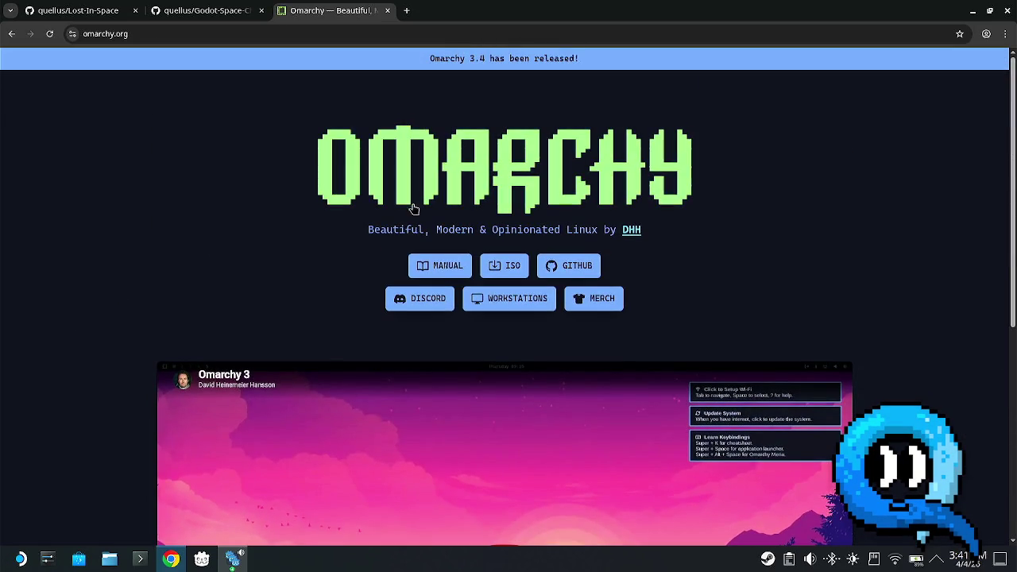
left_click(12, 33)
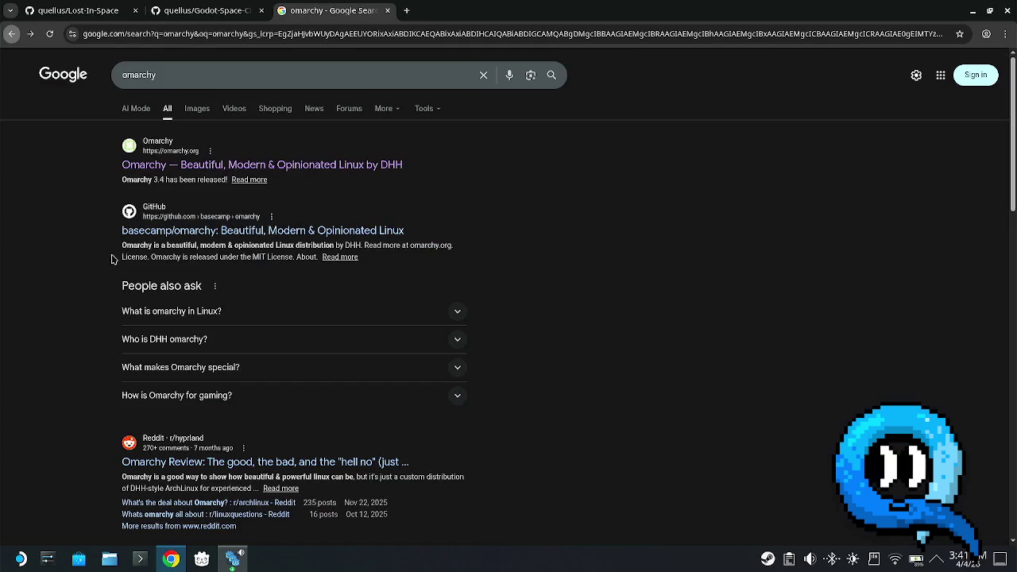
scroll(79, 262, "down", 2)
scroll(96, 281, "up", 2)
left_click(298, 164)
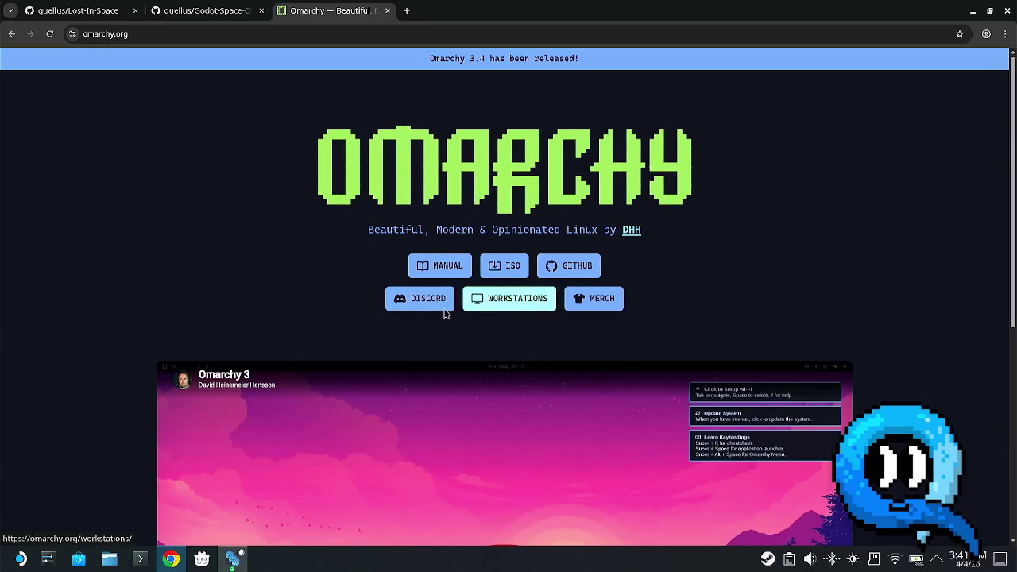
left_click(477, 302)
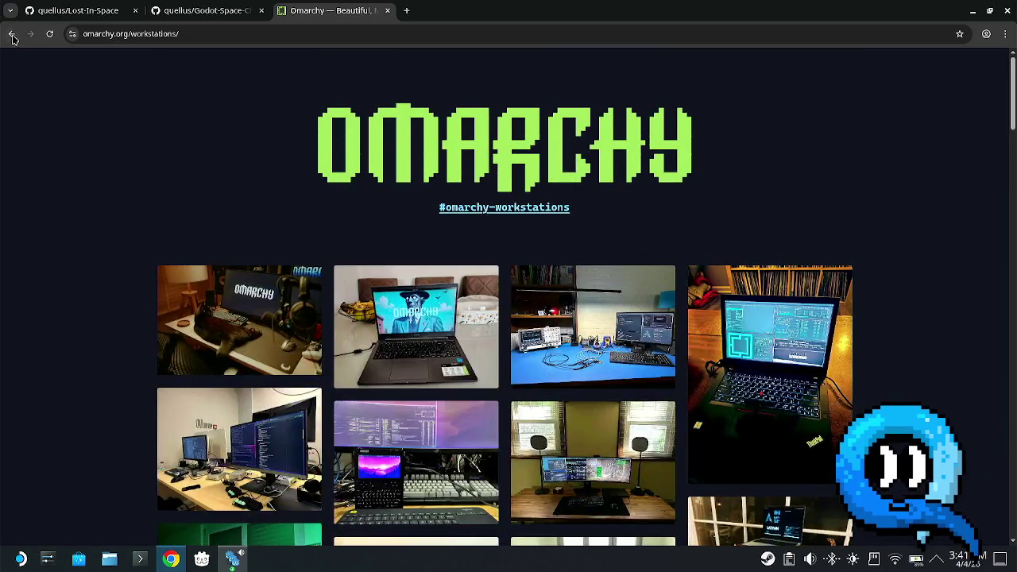
left_click(12, 33)
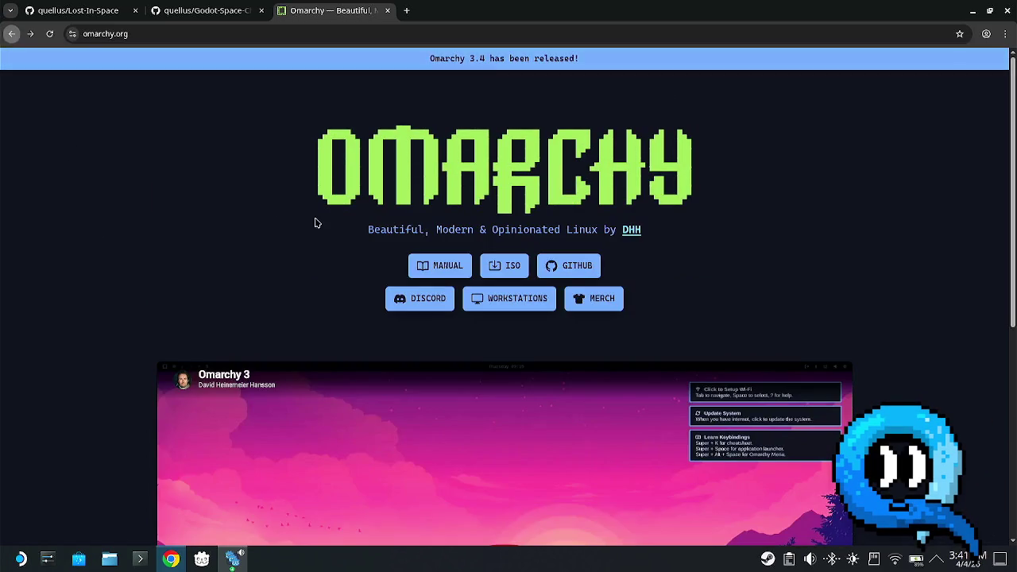
- Open the Omarchy manual's Welcome chapter and the Omakase Computing page in a new tab
left_click(436, 258)
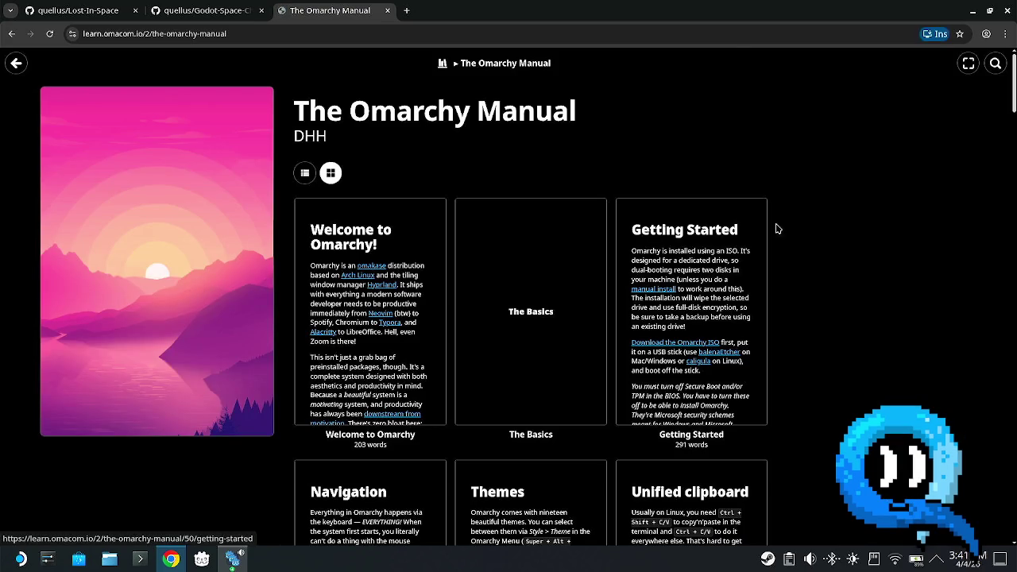
scroll(858, 262, "down", 15)
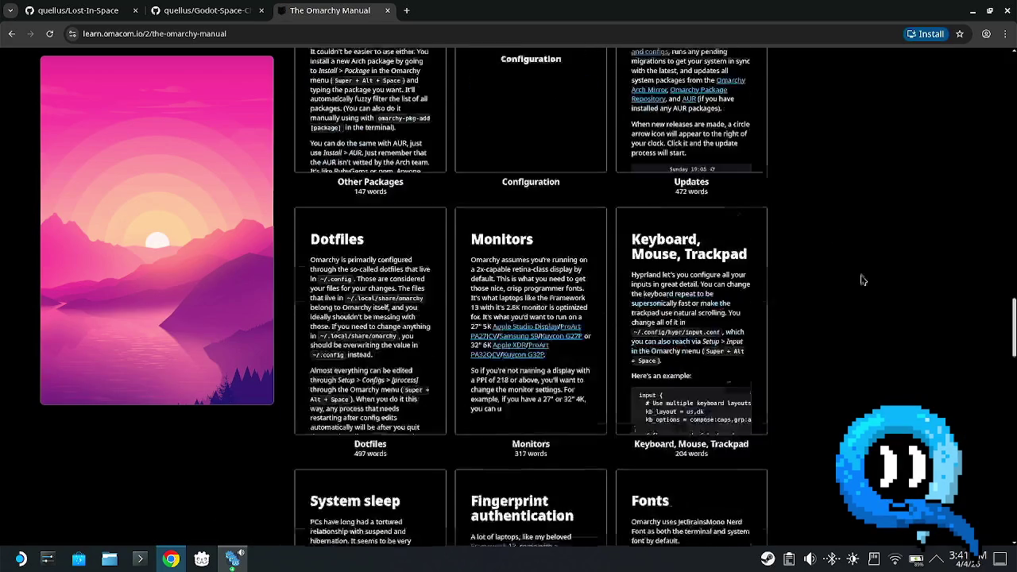
scroll(858, 317, "up", 15)
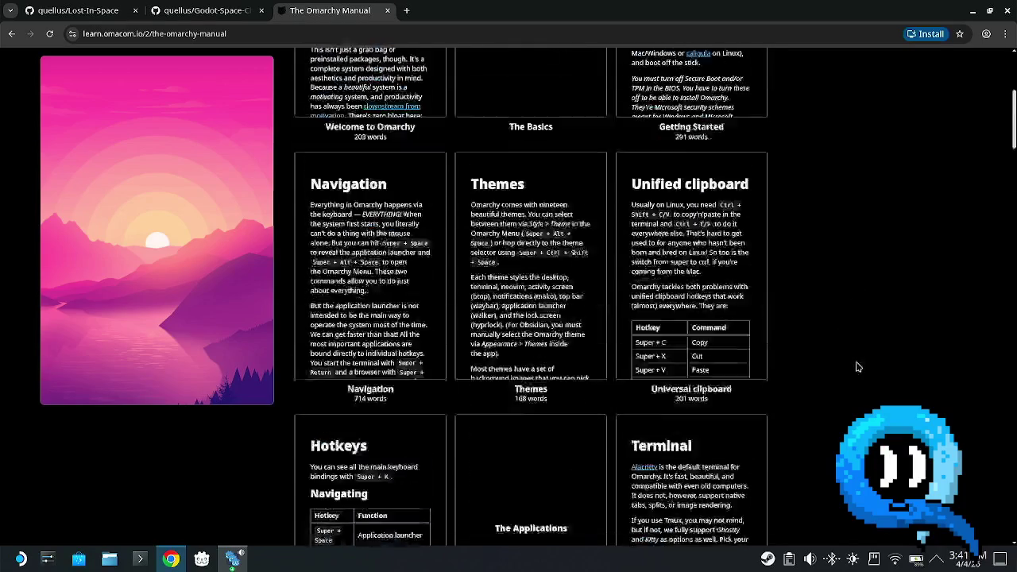
scroll(855, 371, "up", 4)
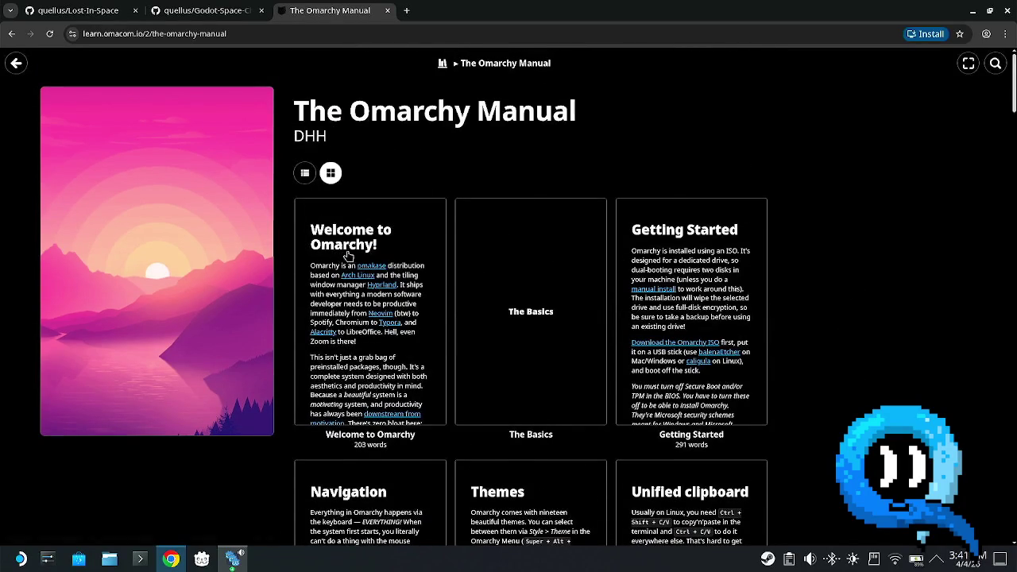
left_click(348, 255)
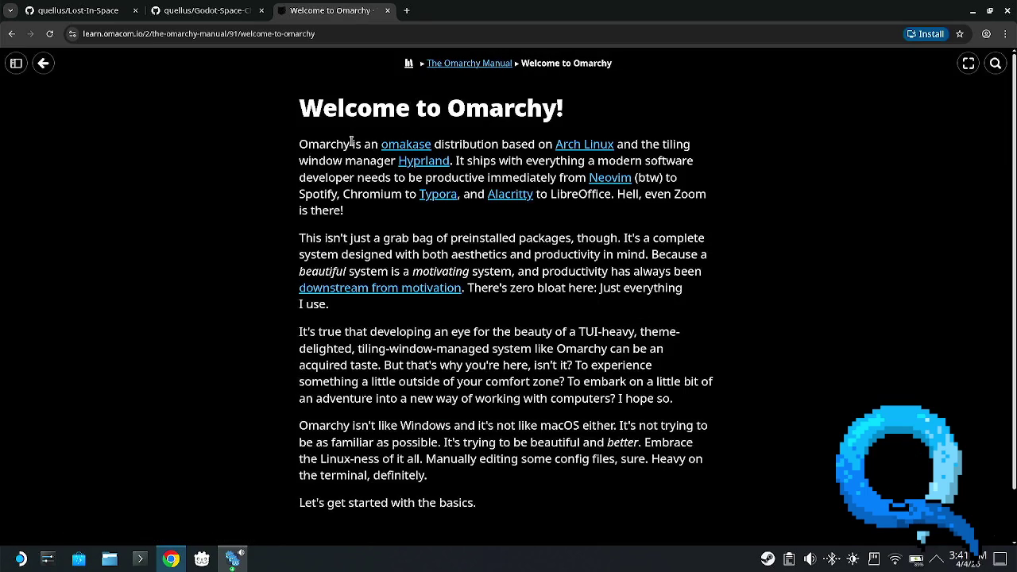
middle_click(415, 148)
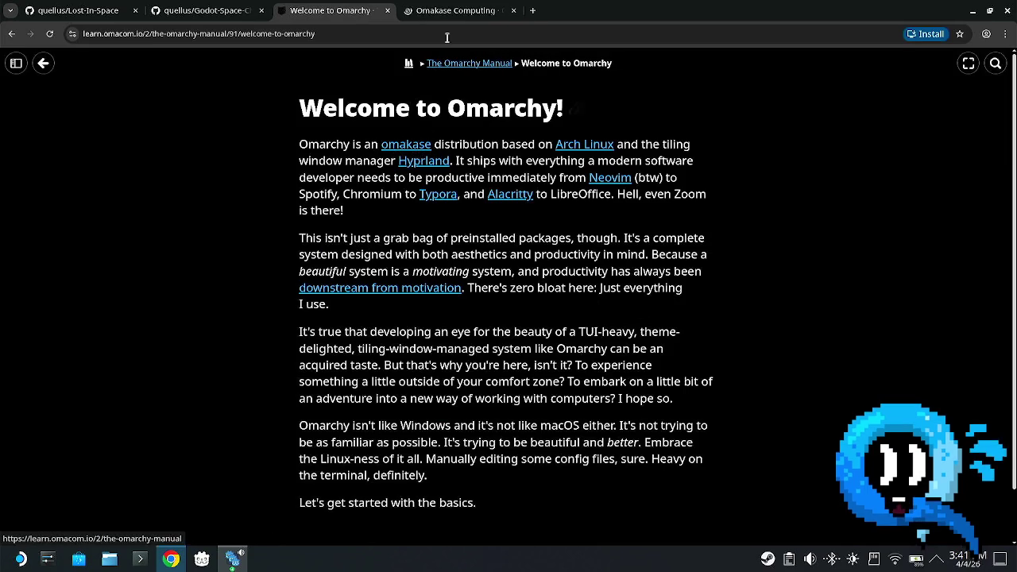
left_click(453, 10)
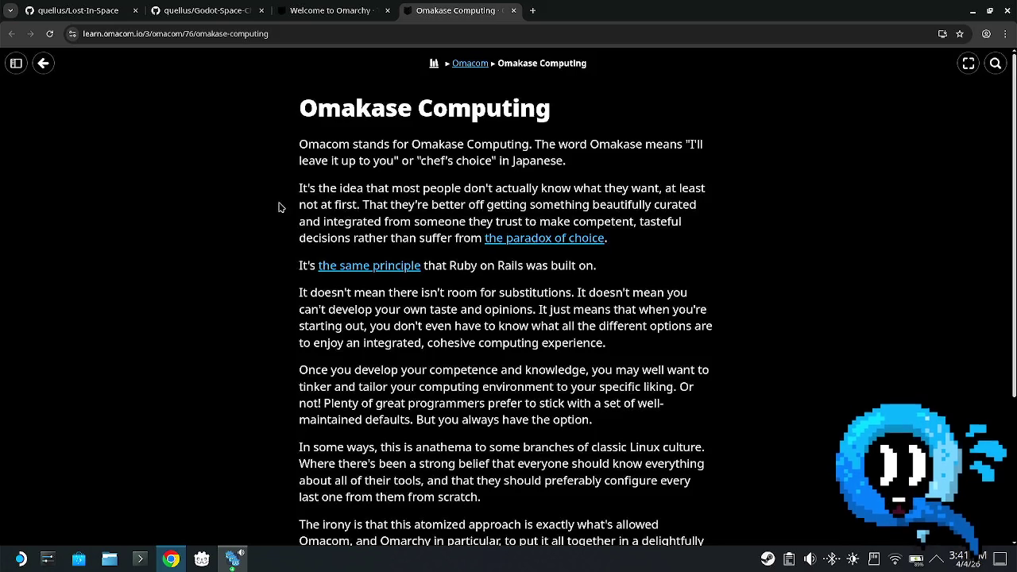
- Read the Omakase Computing article, close both Omarchy tabs, and minimize Chrome
mouse_move(362, 204)
left_mouse_down()
mouse_move(693, 208)
mouse_move(323, 222)
mouse_move(713, 228)
mouse_move(395, 252)
mouse_move(361, 238)
mouse_move(692, 240)
left_mouse_up()
left_click(735, 242)
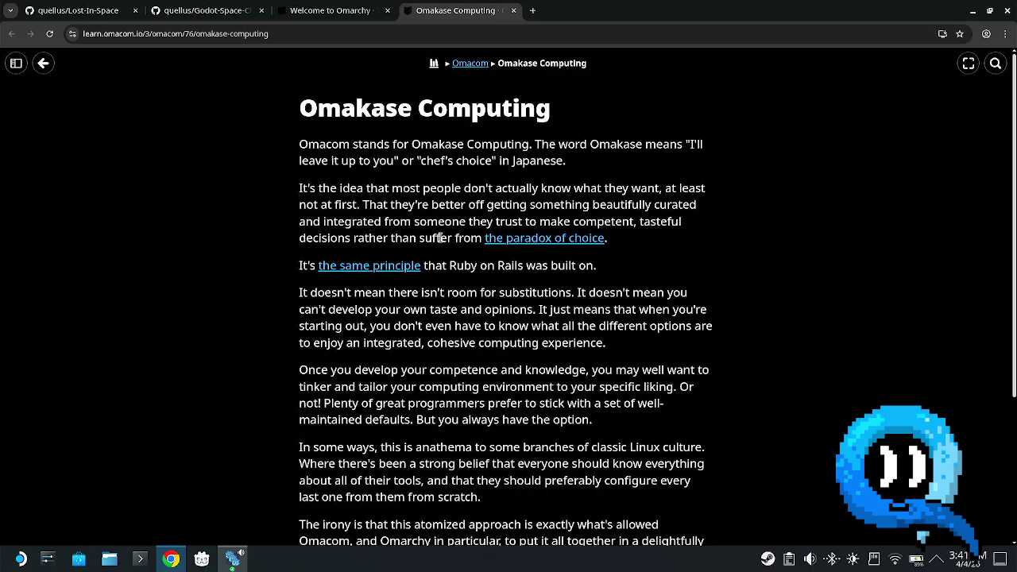
scroll(691, 308, "down", 5)
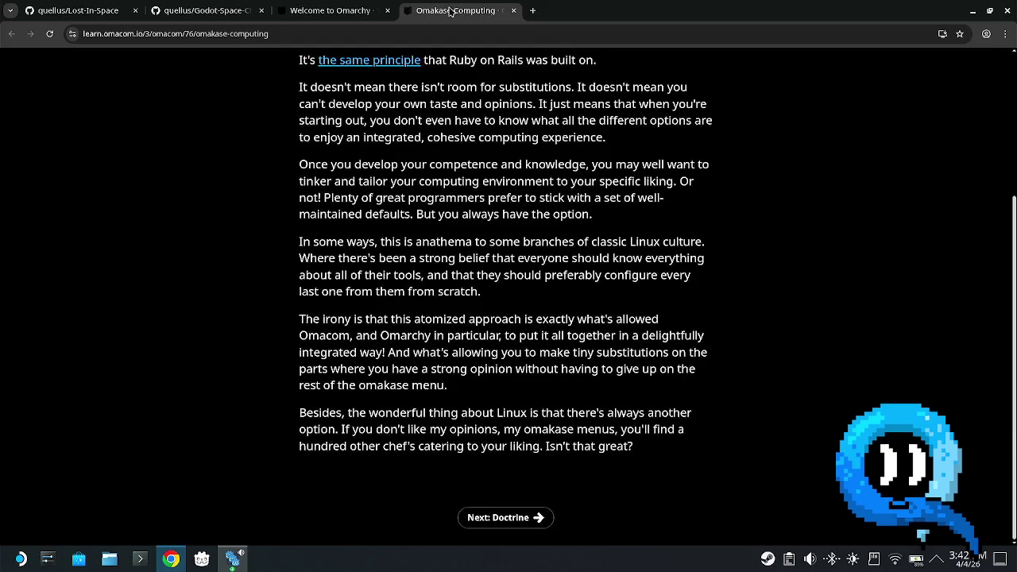
middle_click(451, 11)
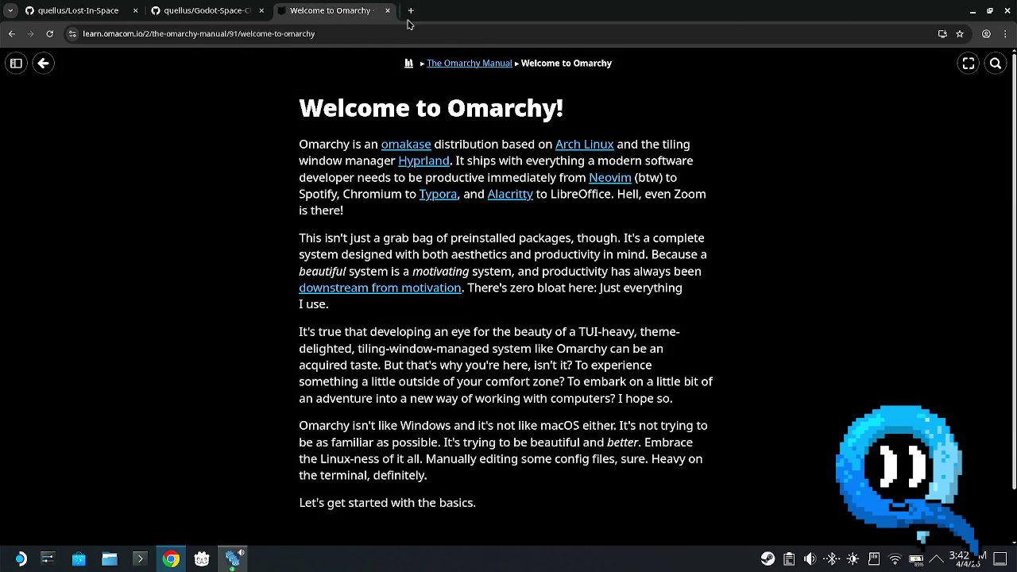
middle_click(327, 18)
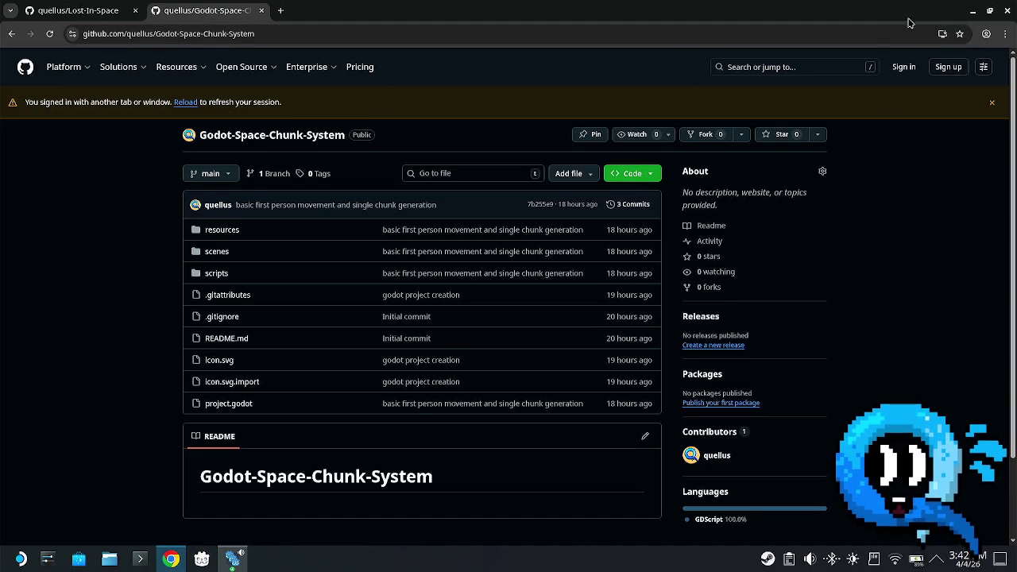
left_click(973, 11)
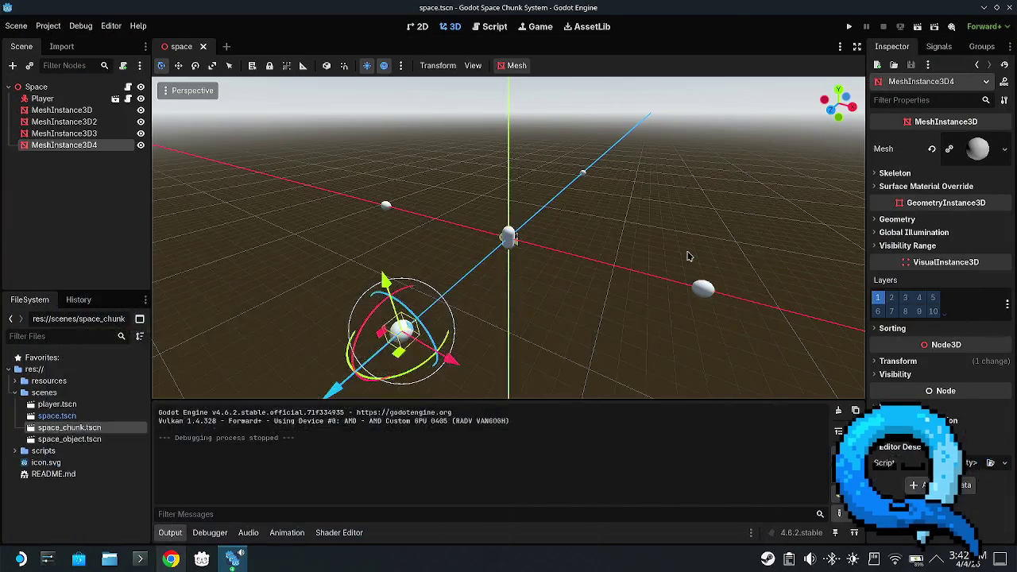
left_click(123, 217)
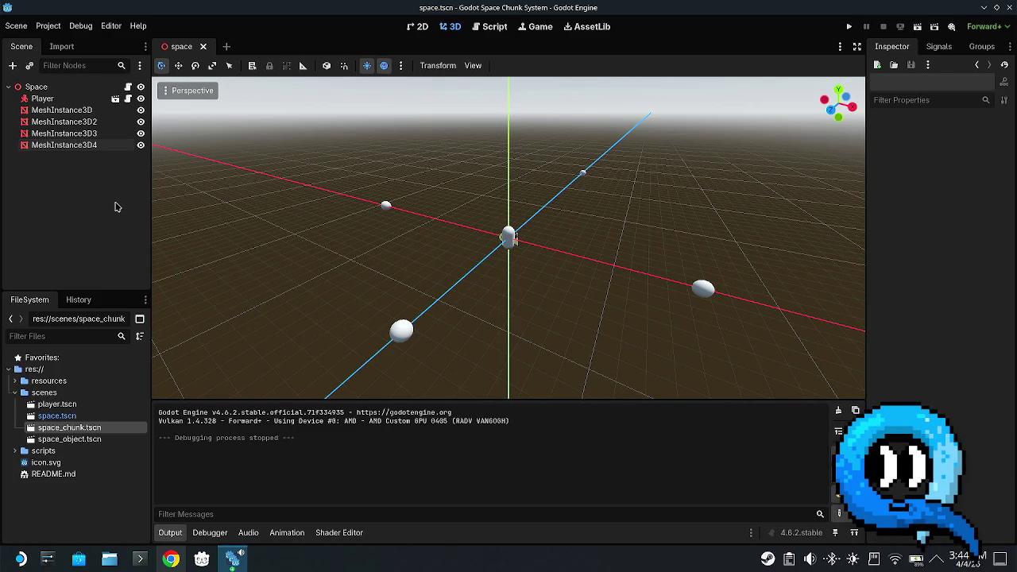
left_click(76, 98)
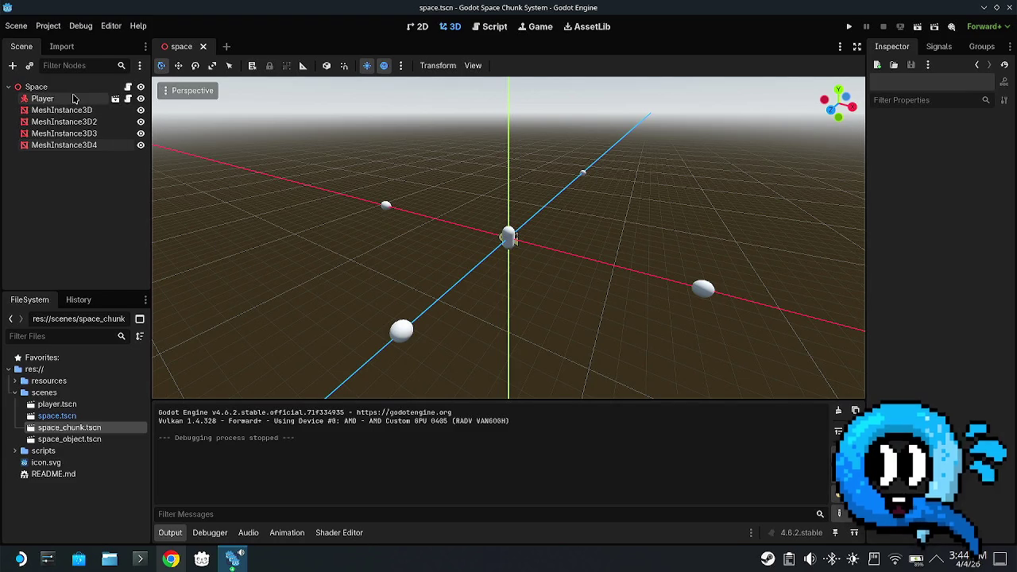
left_click(75, 88)
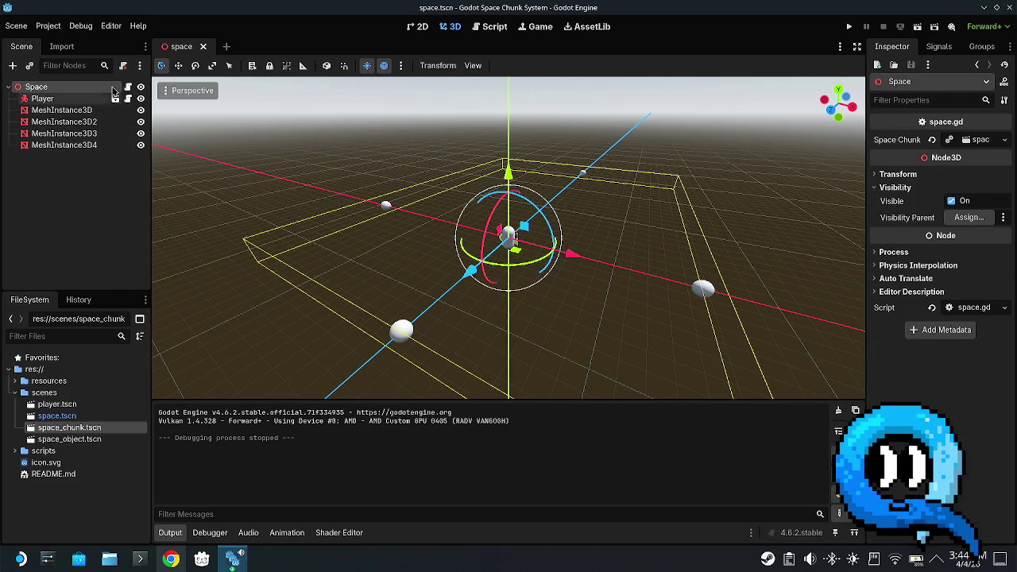
left_click(128, 87)
left_click(467, 204)
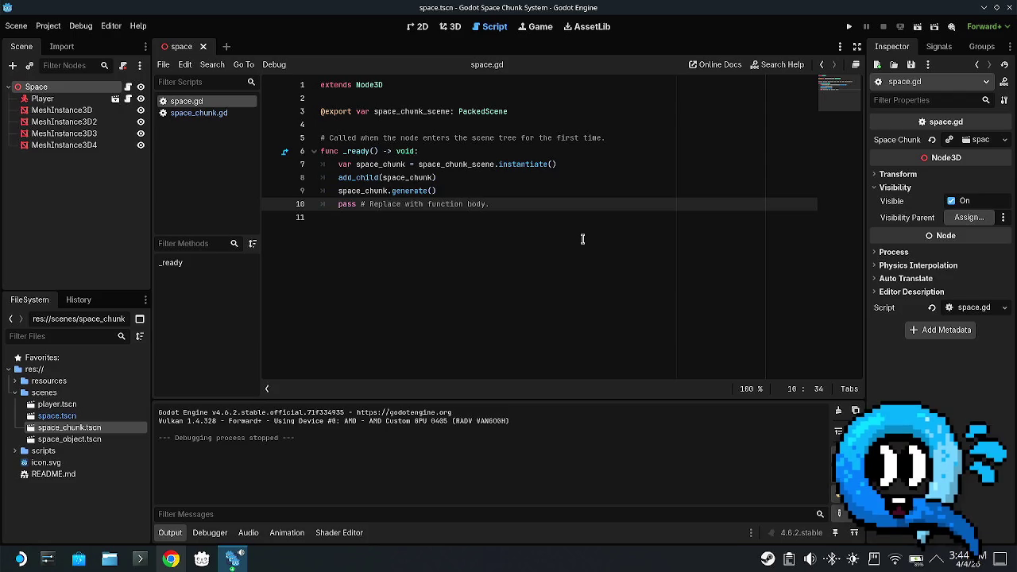
left_click(571, 113)
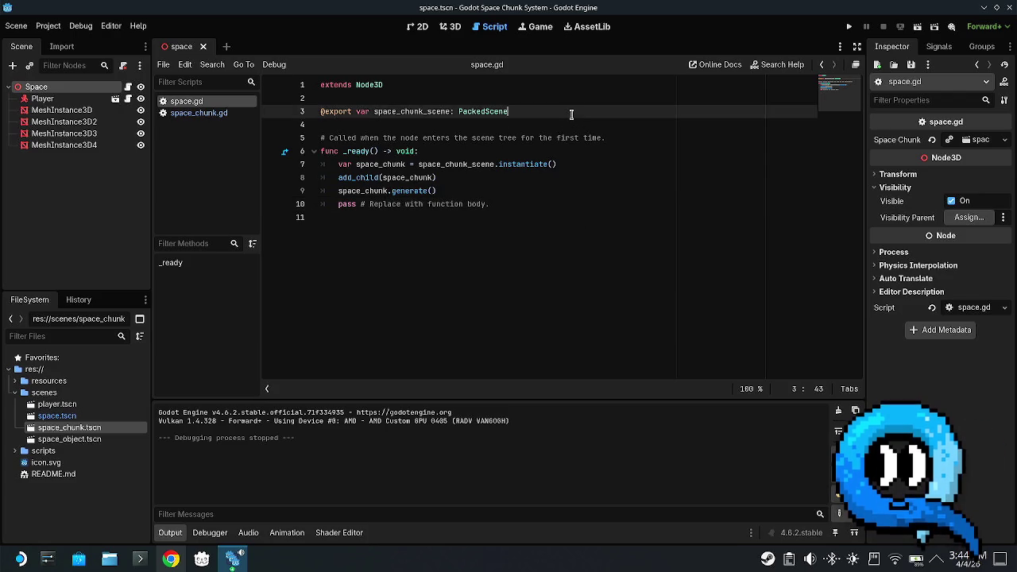
key("Return")
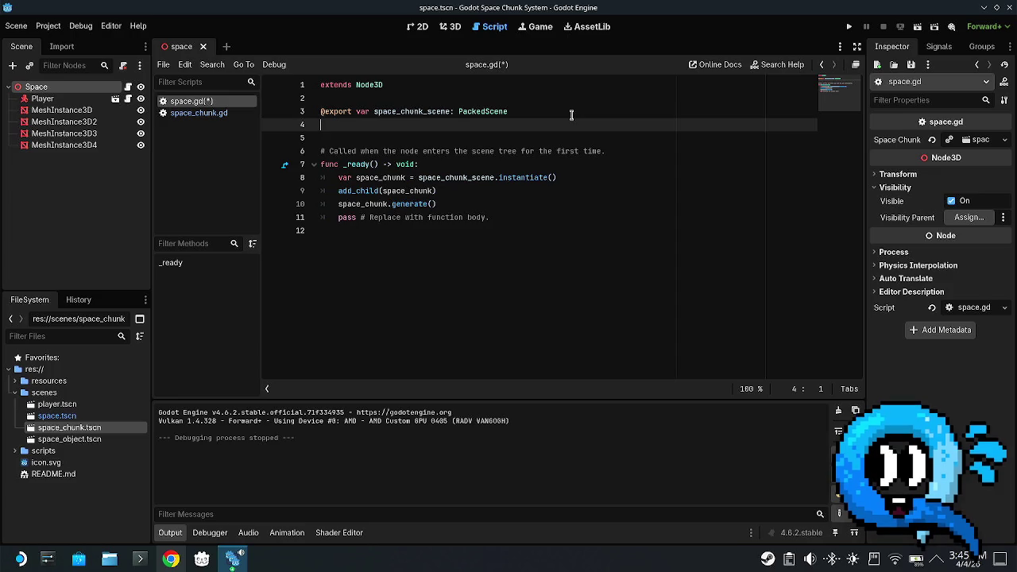
type("@export var ")
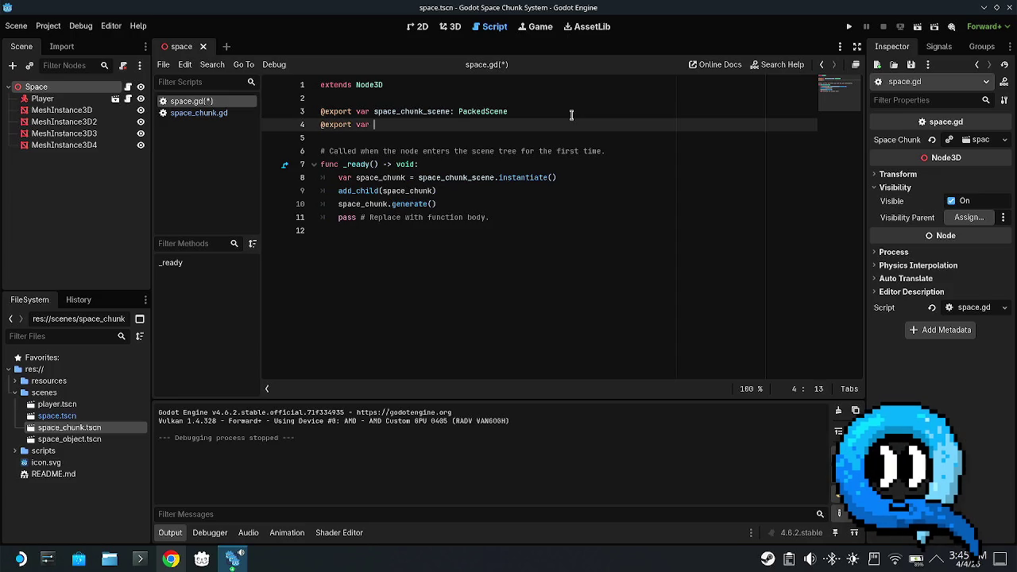
type("chunk_")
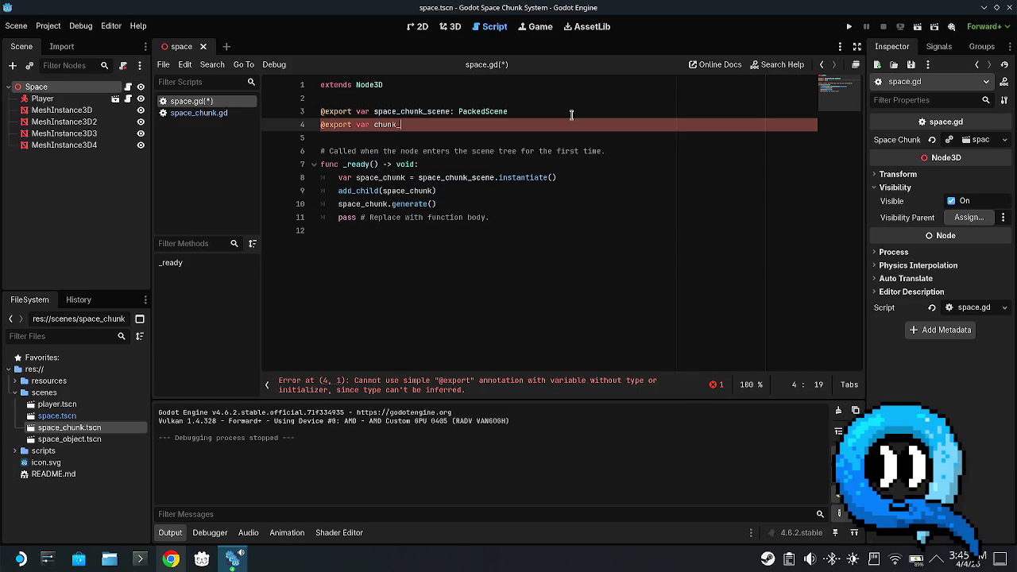
type("range")
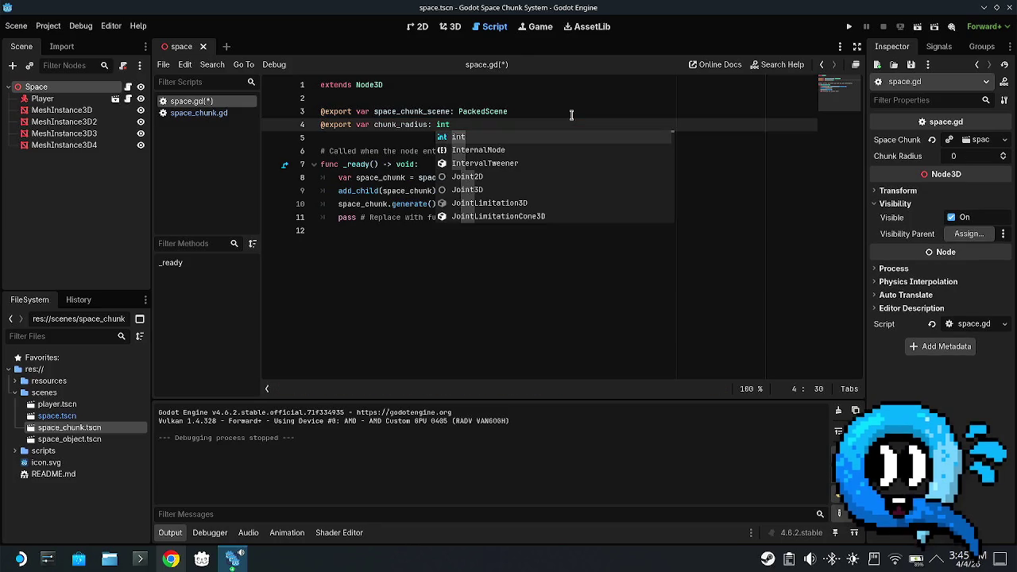
type("= ")
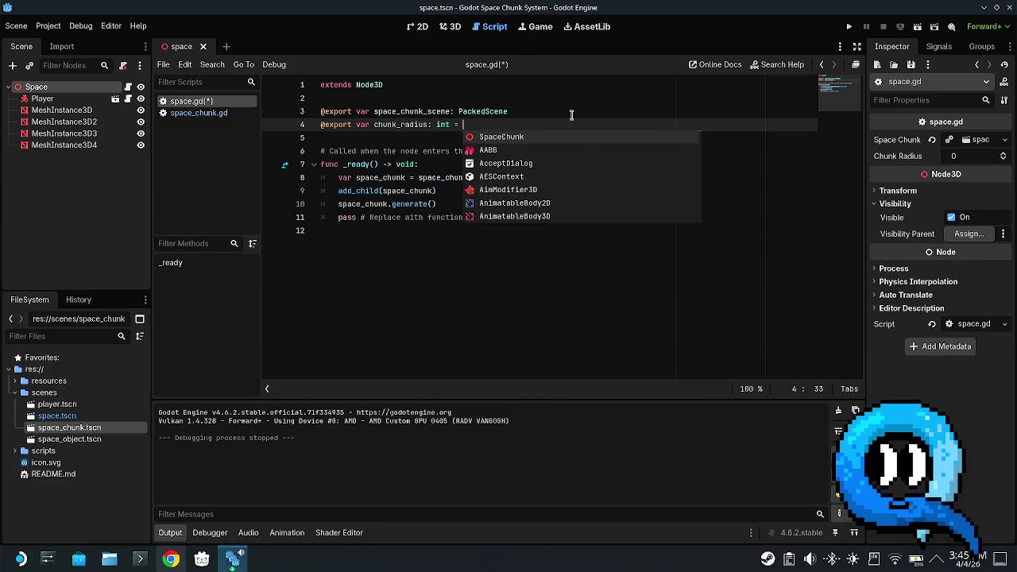
type("3")
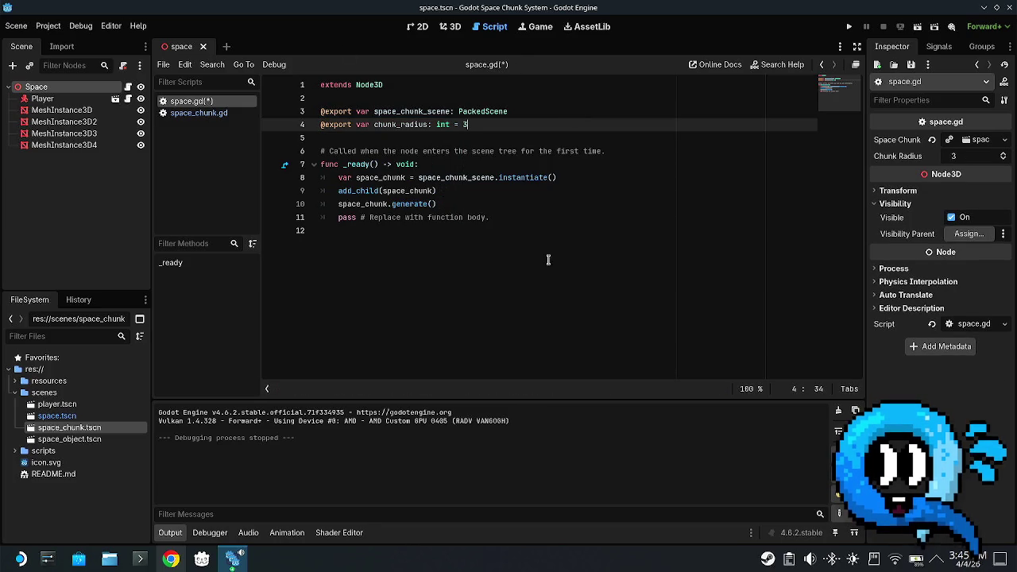
left_click(460, 135)
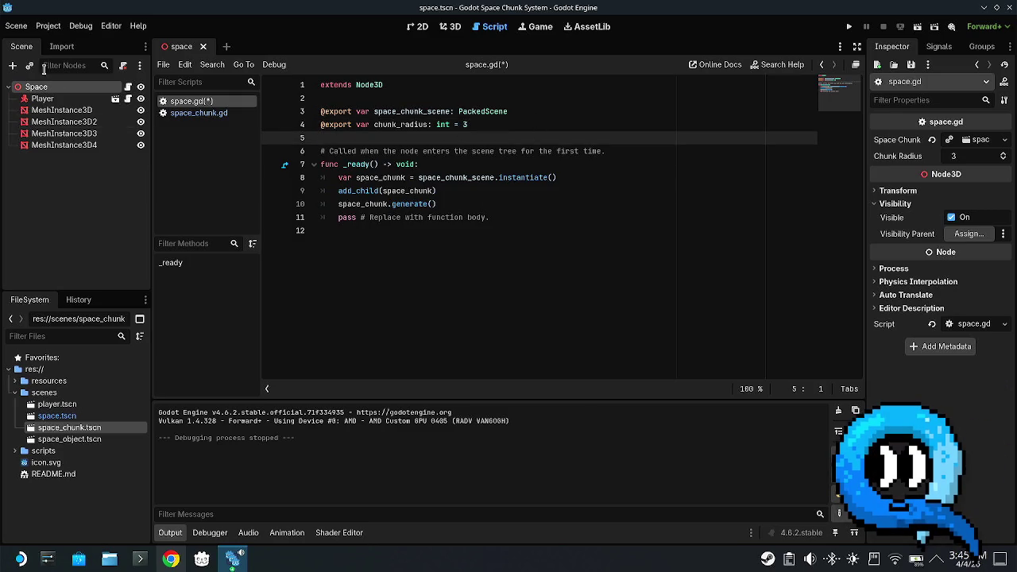
left_click(78, 439)
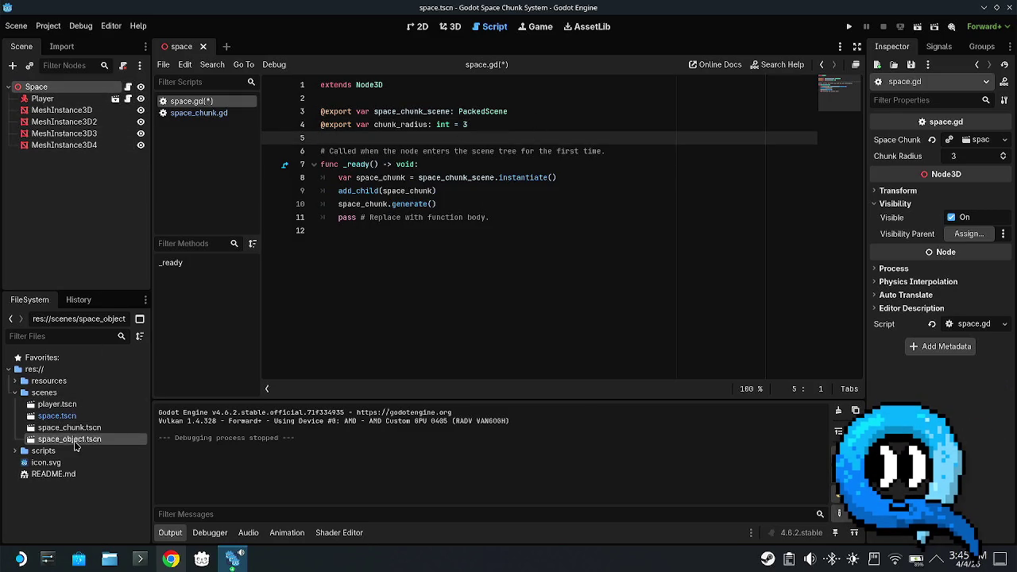
- Open the space_object and space_chunk scenes in their own editor tabs
double_click(71, 440)
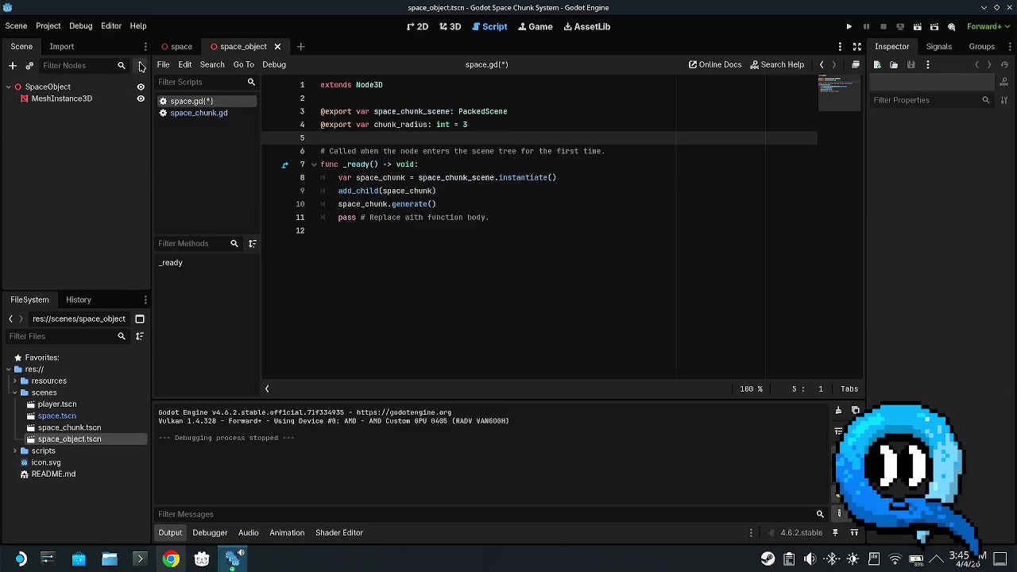
left_click(83, 89)
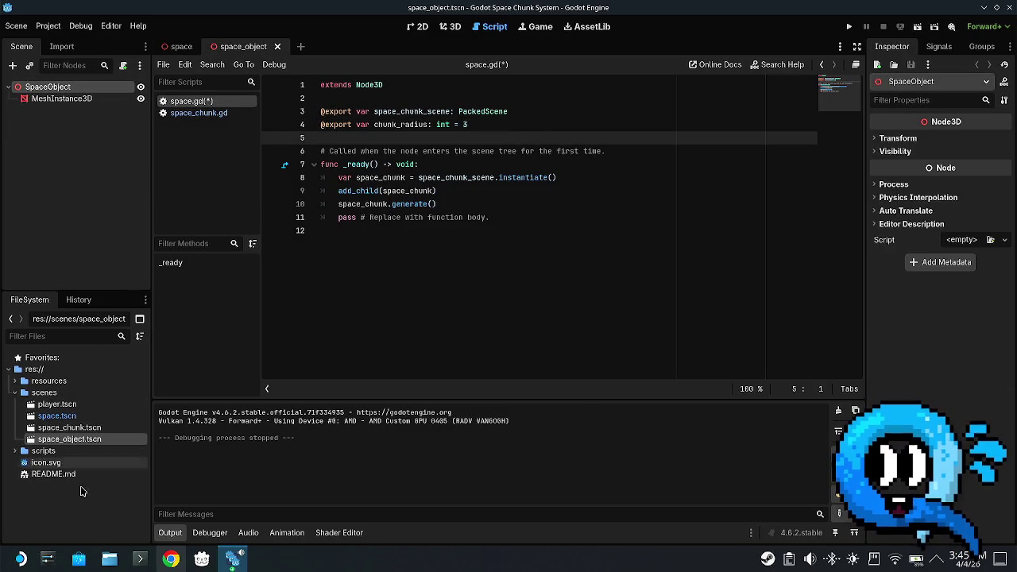
double_click(68, 429)
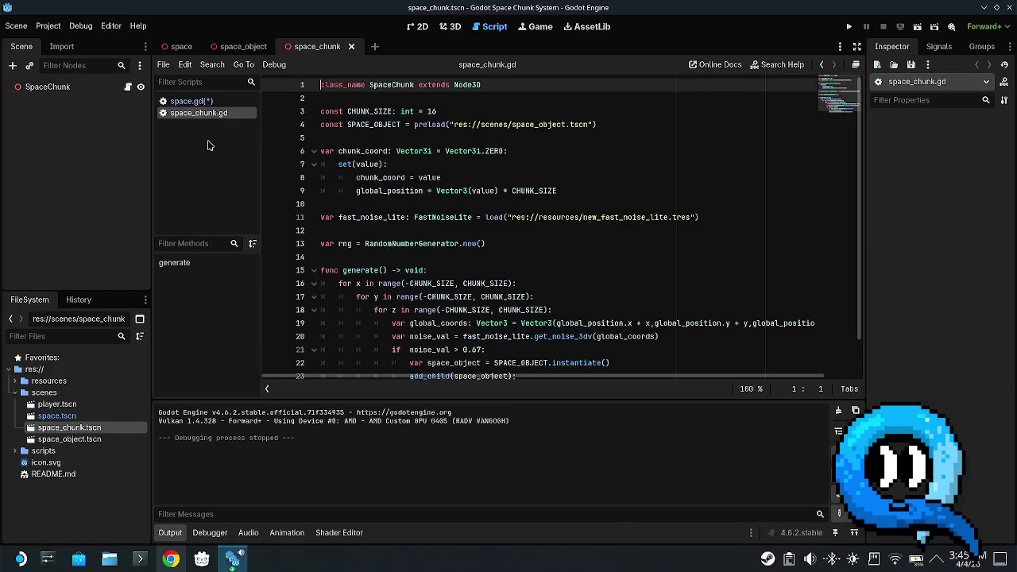
double_click(364, 111)
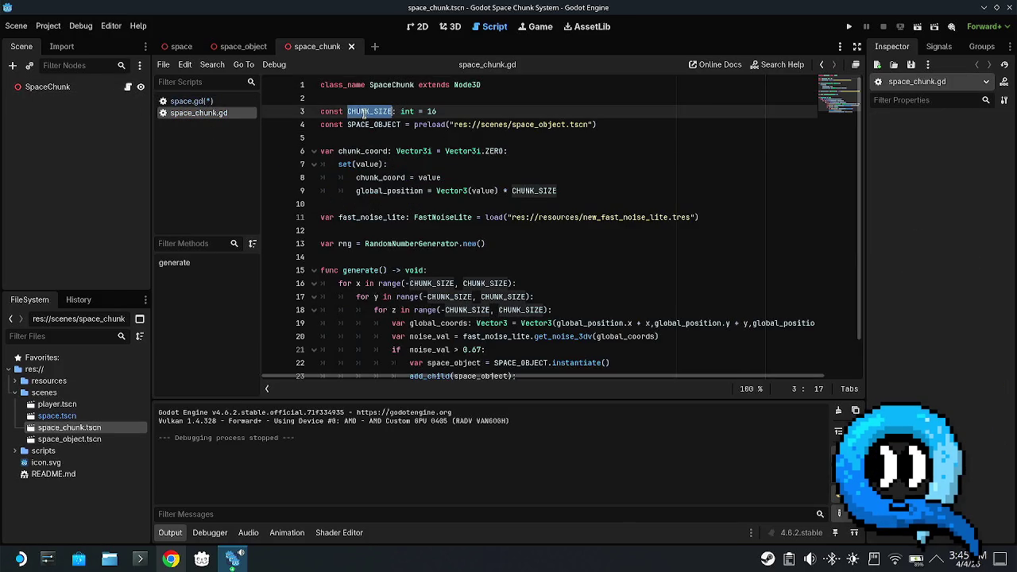
- Return to space.gd and save it, leaving the chunk_radius line unchanged
left_click(199, 102)
left_click(391, 191)
key("ctrl+s")
left_click(457, 125)
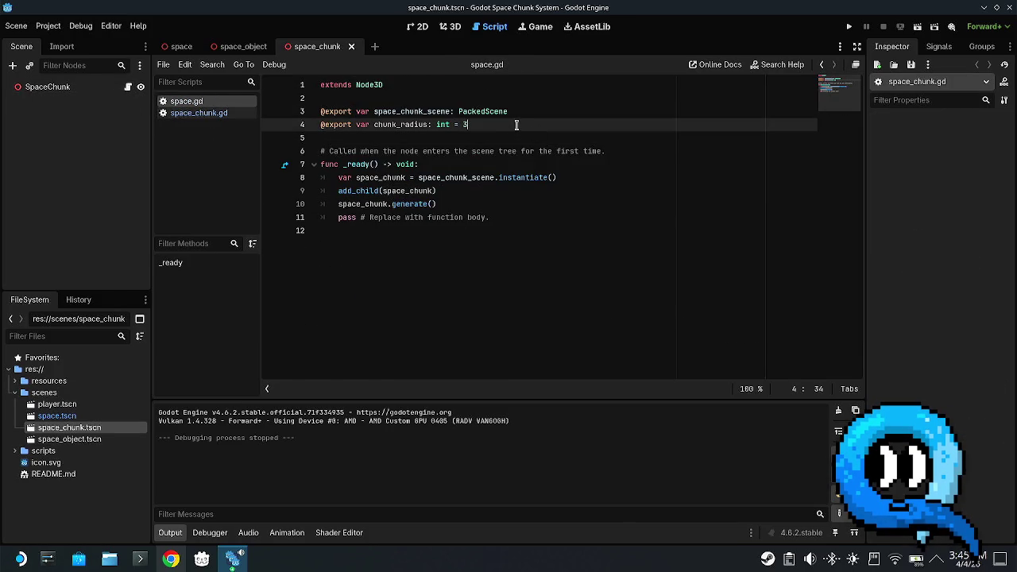
key("Return")
key("BackSpace")
- Review space.gd's _ready code, then space_chunk.gd's chunk_coord, noise and rng lines
left_click(444, 177)
left_click(556, 168)
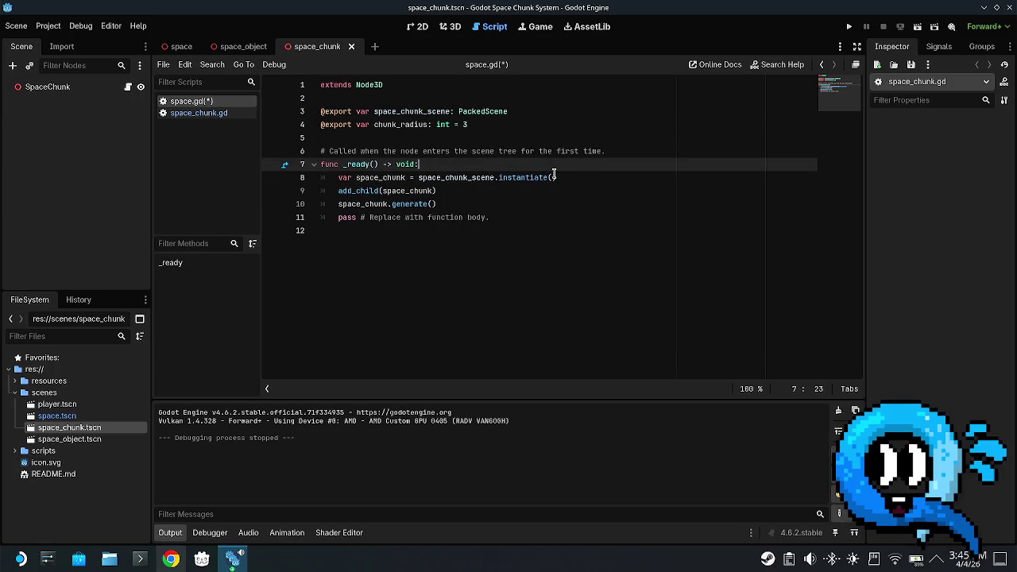
left_click(587, 176)
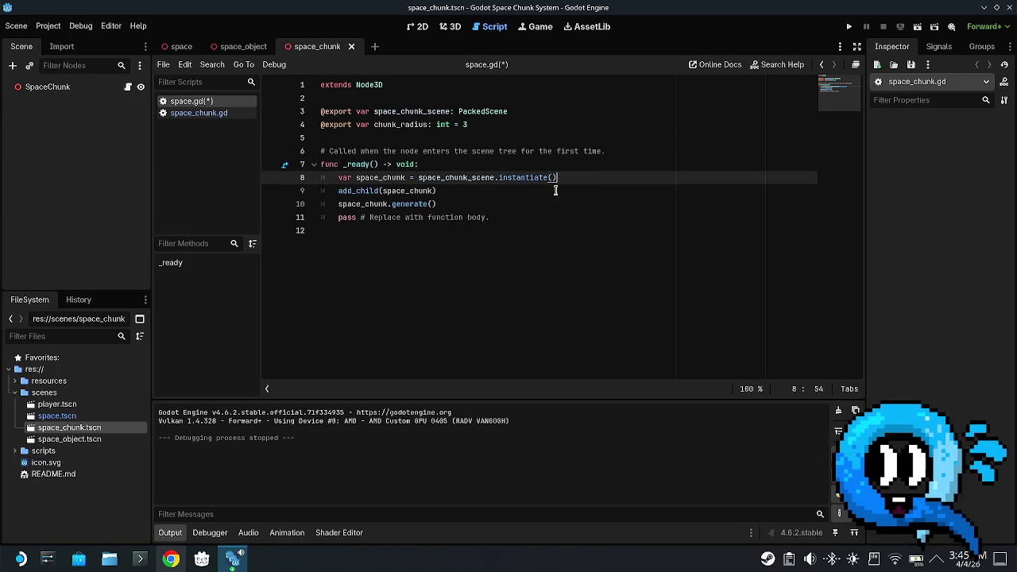
left_click(191, 115)
scroll(445, 201, "down", 2)
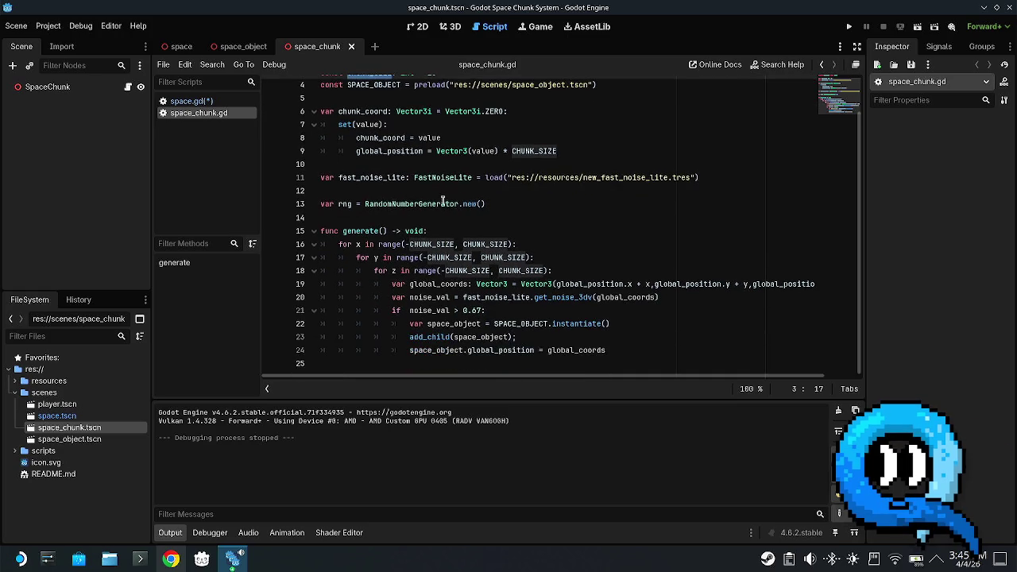
scroll(448, 288, "up", 2)
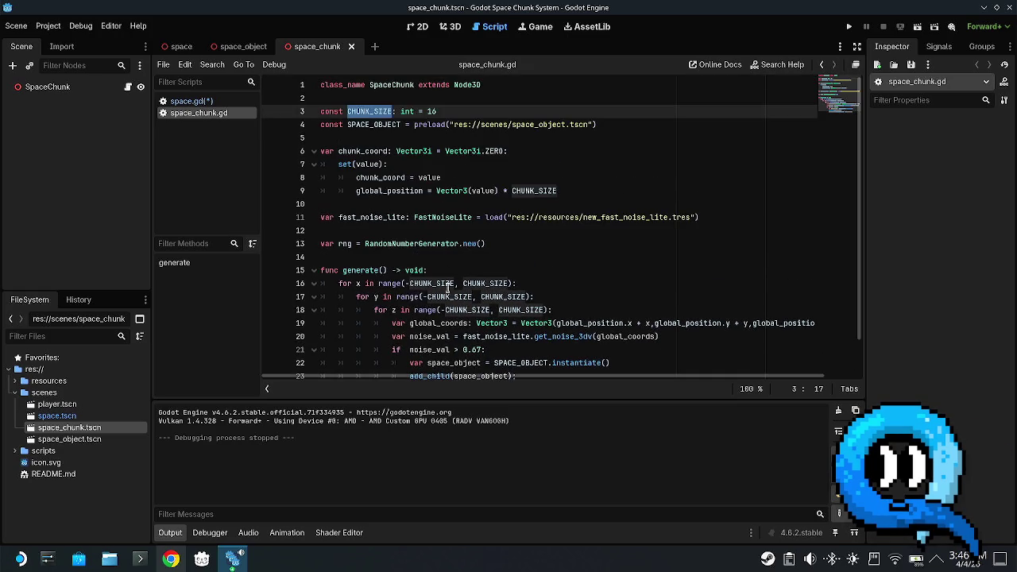
left_click(418, 244)
left_click(416, 219)
left_click(467, 191)
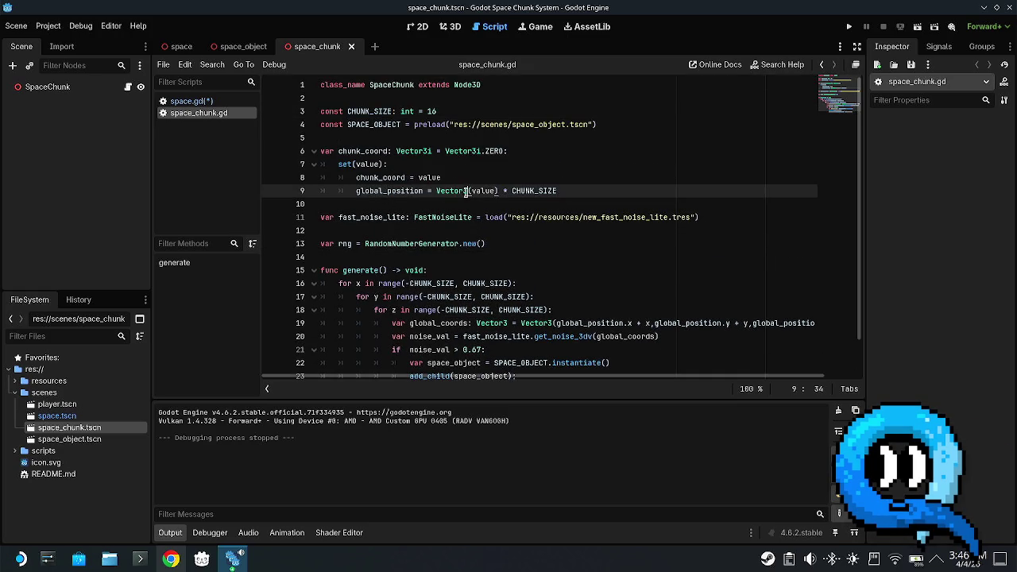
left_click(340, 151)
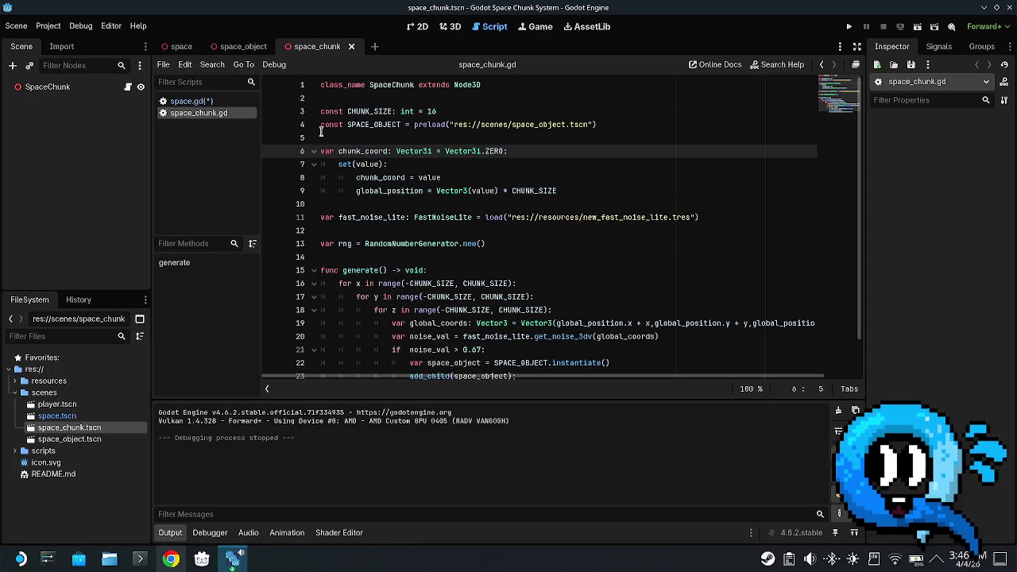
- Back in space.gd, save and open a new line 6 for a variable declaration
left_click(206, 101)
key("Down")
key("Down")
key("Down")
key("ctrl+s")
key("Up")
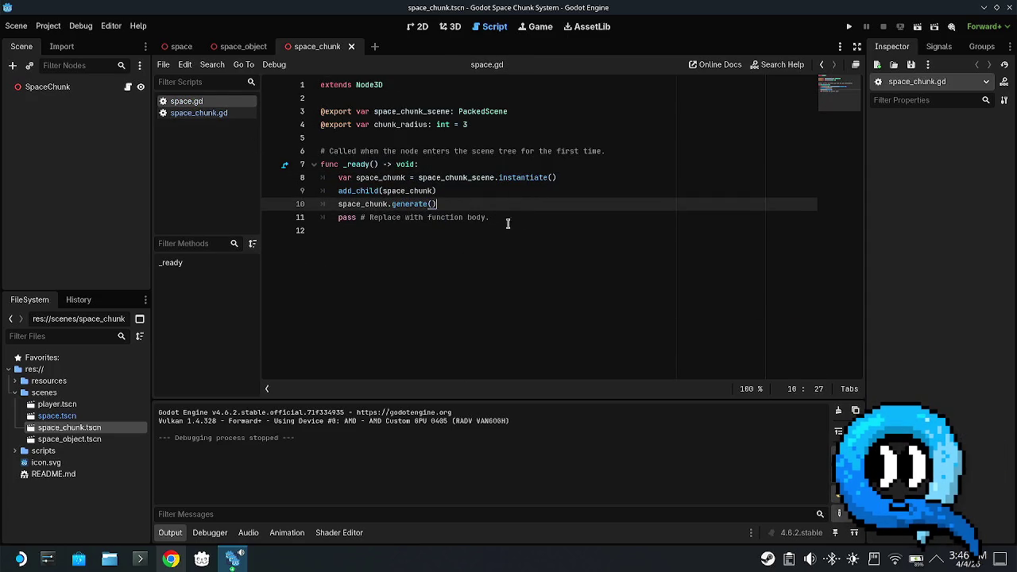
left_click(594, 178)
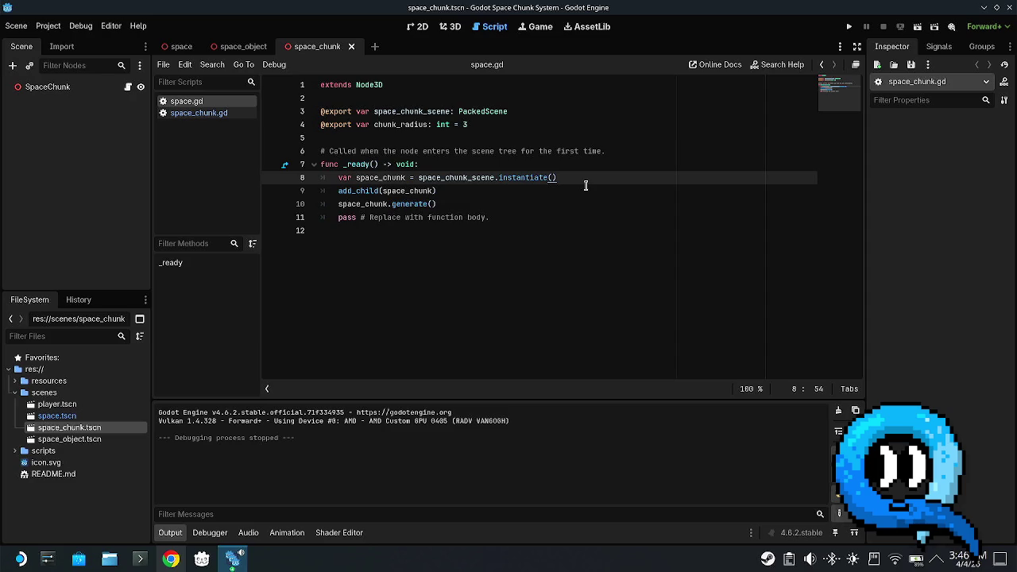
left_click(458, 137)
key("Return")
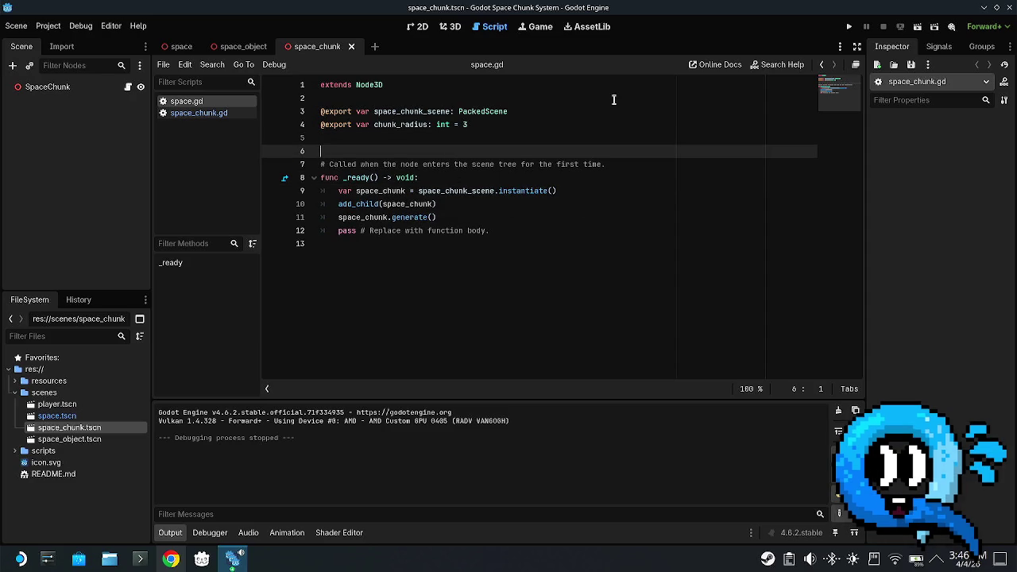
key("Return")
key("Up")
- Declare 'var active_chunks: Array[SpaceChunk] = []' on line 6 and save space.gd
type("var ac")
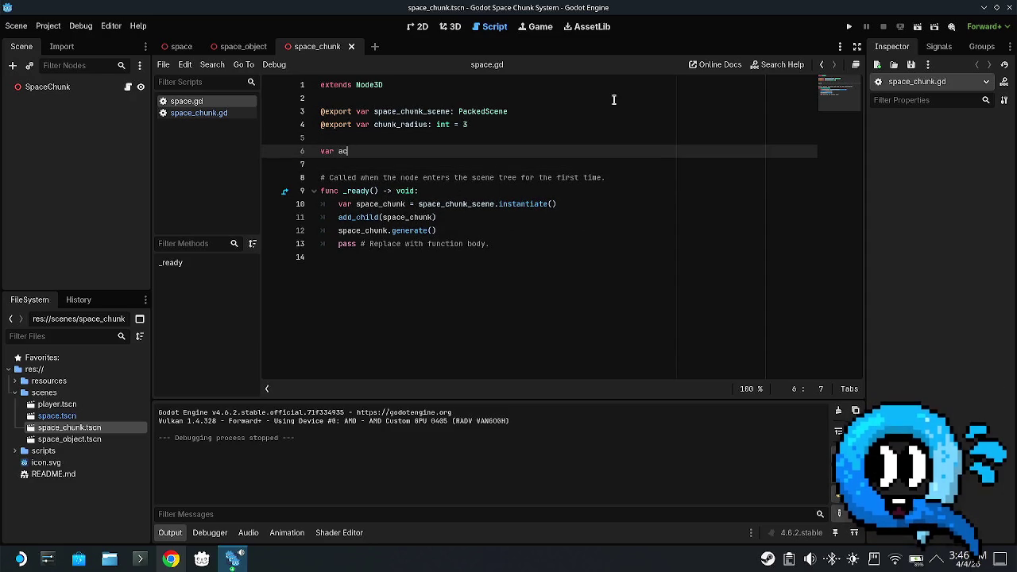
type("tive_chunks")
type(":")
key("Escape")
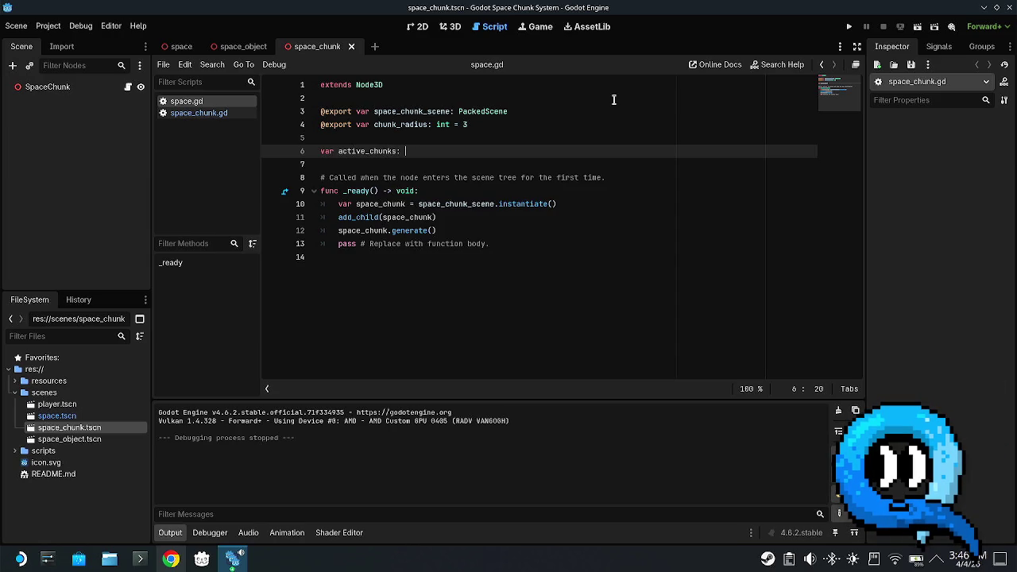
type("ray[chu")
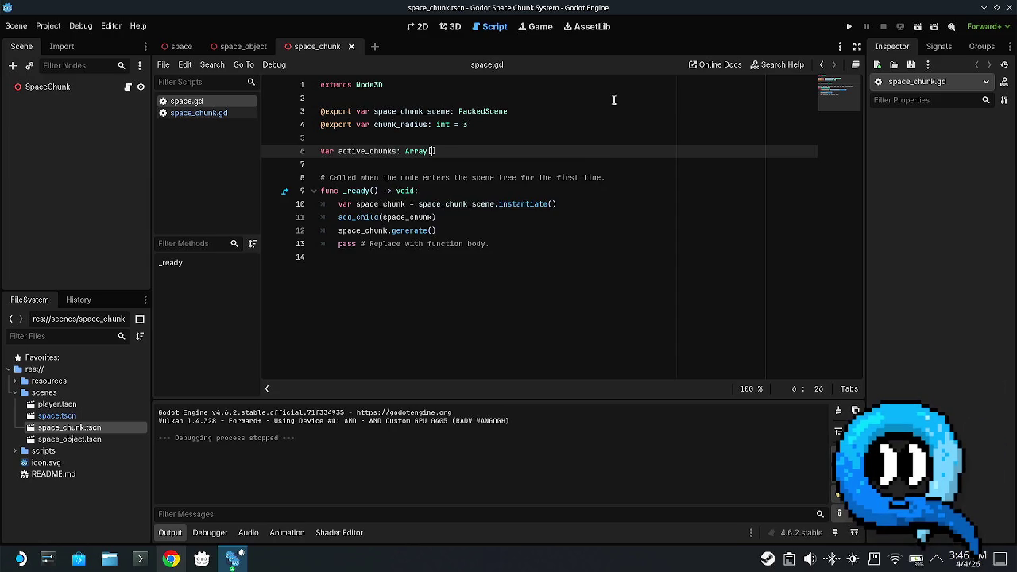
key("BackSpace")
key("BackSpace")
key("BackSpace")
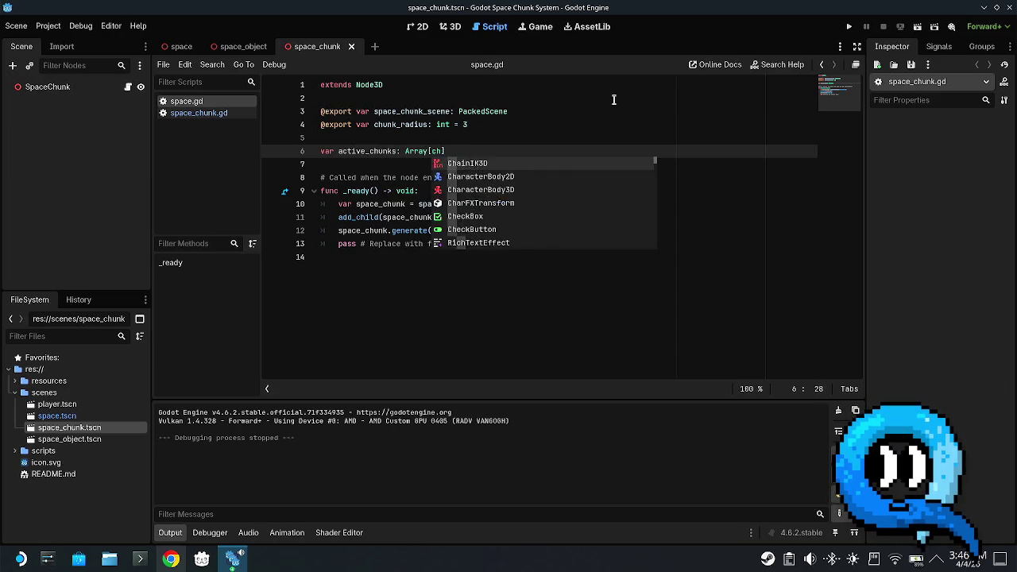
type("SPac")
key("BackSpace")
key("BackSpace")
key("BackSpace")
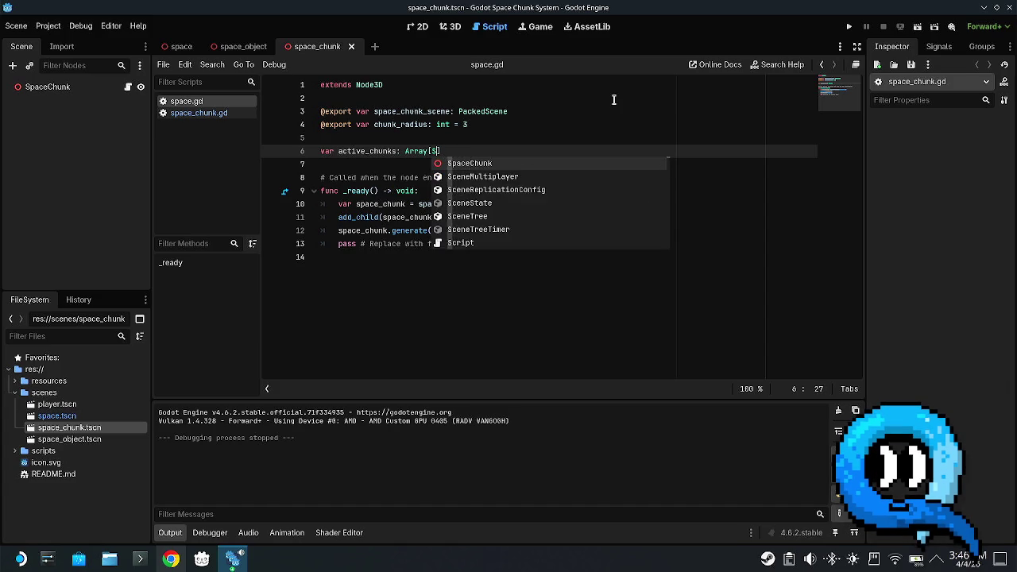
key("Return")
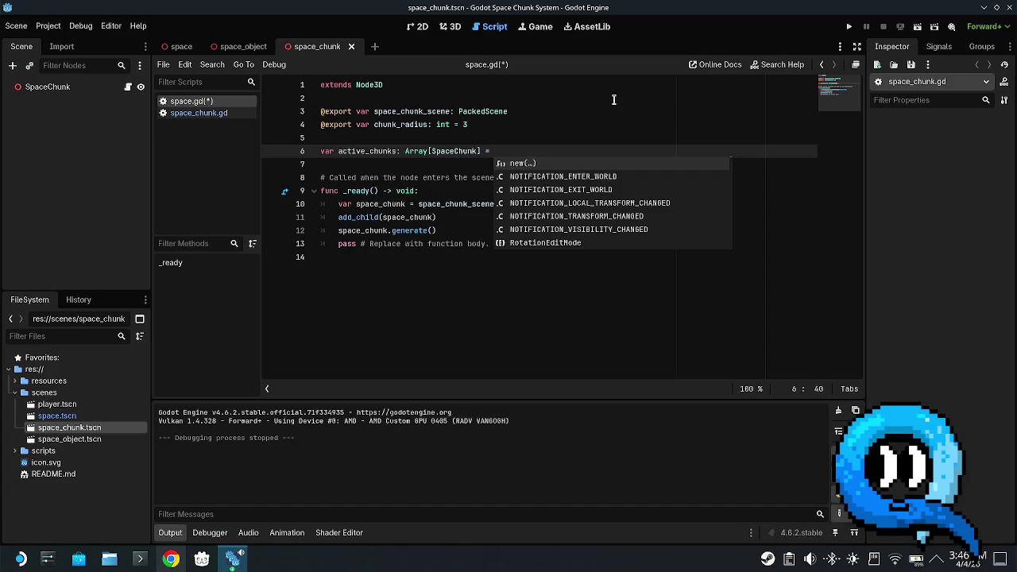
key("Escape")
type("[]")
key("ctrl+s")
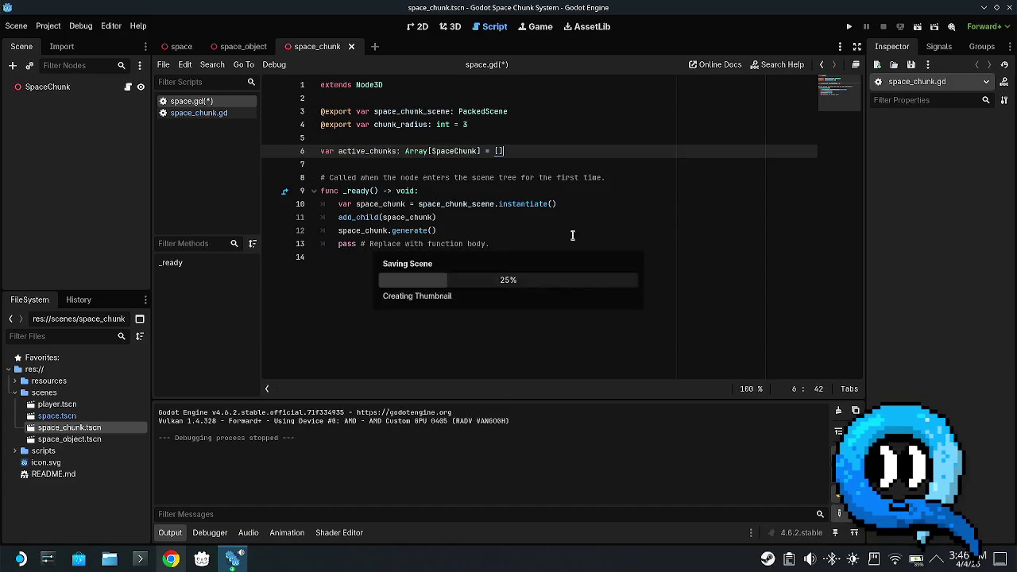
- Open new indented lines after space_chunk.generate() inside _ready
left_click(475, 228)
key("Up")
key("Down")
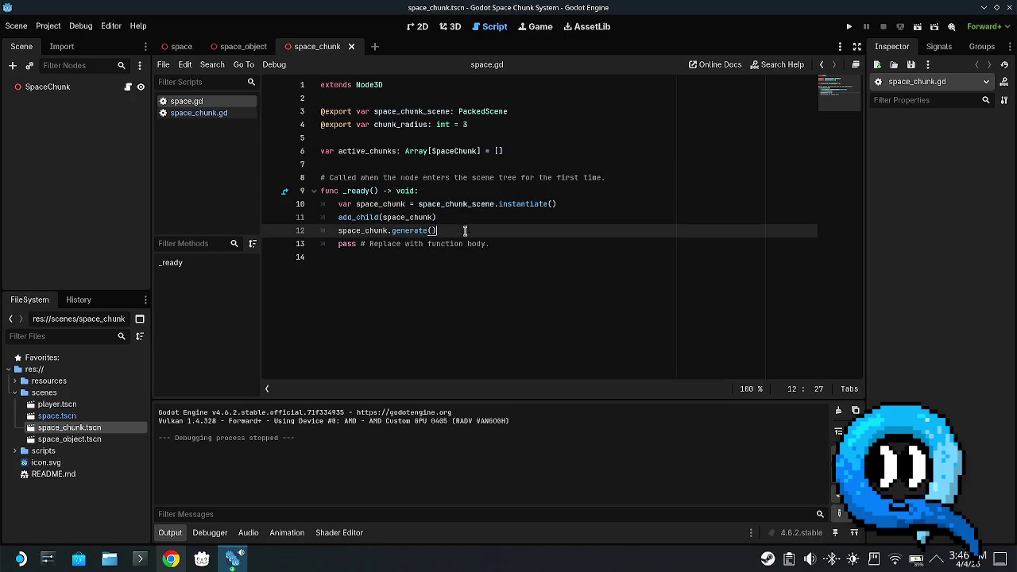
left_click(392, 230)
left_click(448, 191)
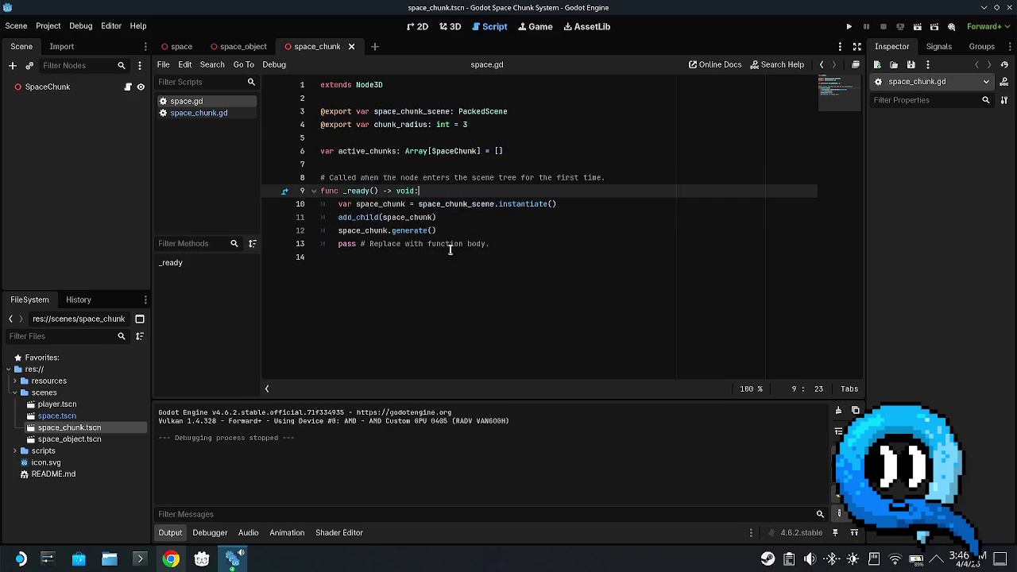
left_click(490, 228)
key("Return")
key("Return")
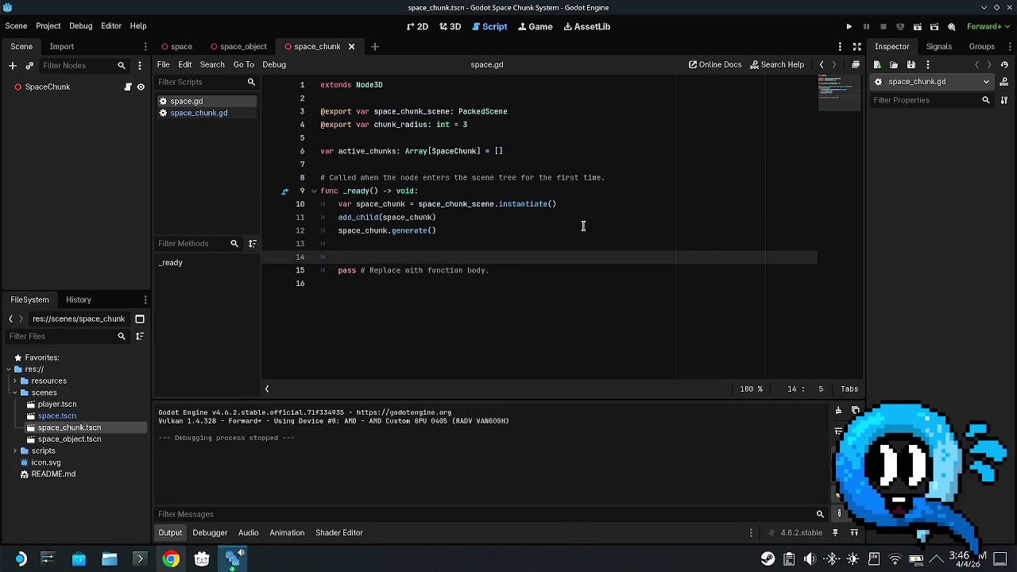
- Begin the line 'for x in range', copying range from space_chunk.gd's loop for reference
type("for i")
key("BackSpace")
key("BackSpace")
key("BackSpace")
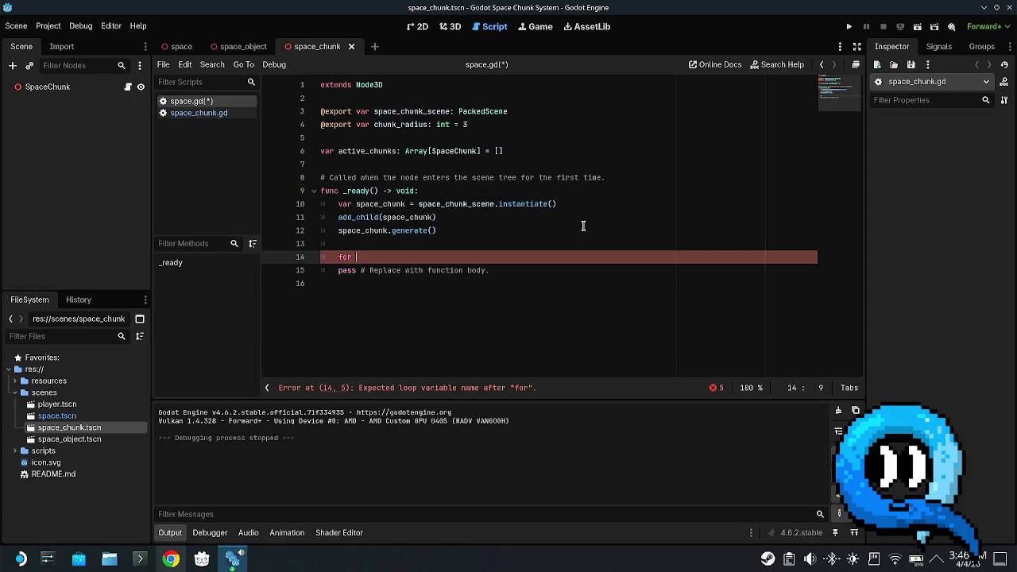
type("x in range")
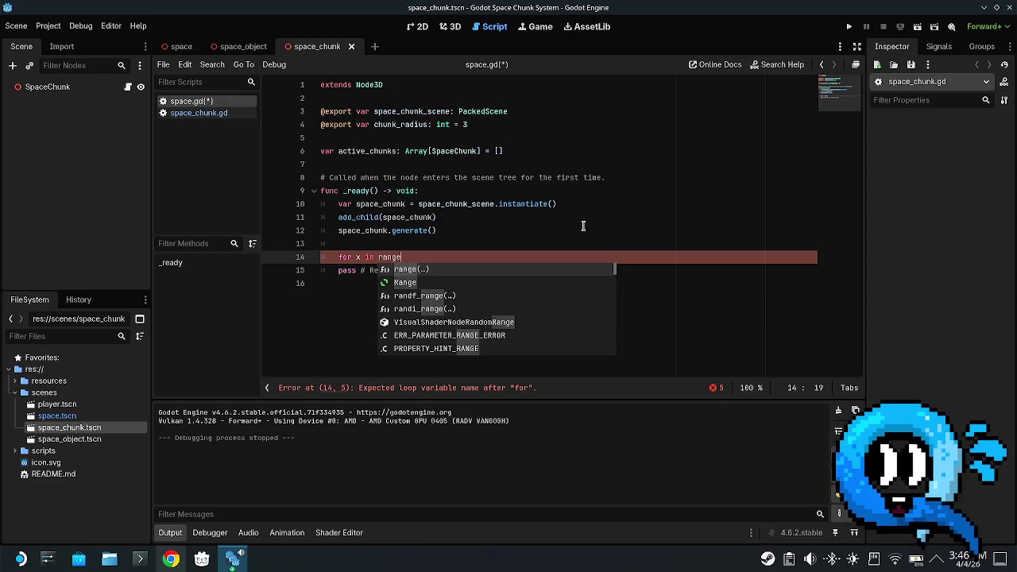
left_click(206, 113)
scroll(413, 238, "down", 1)
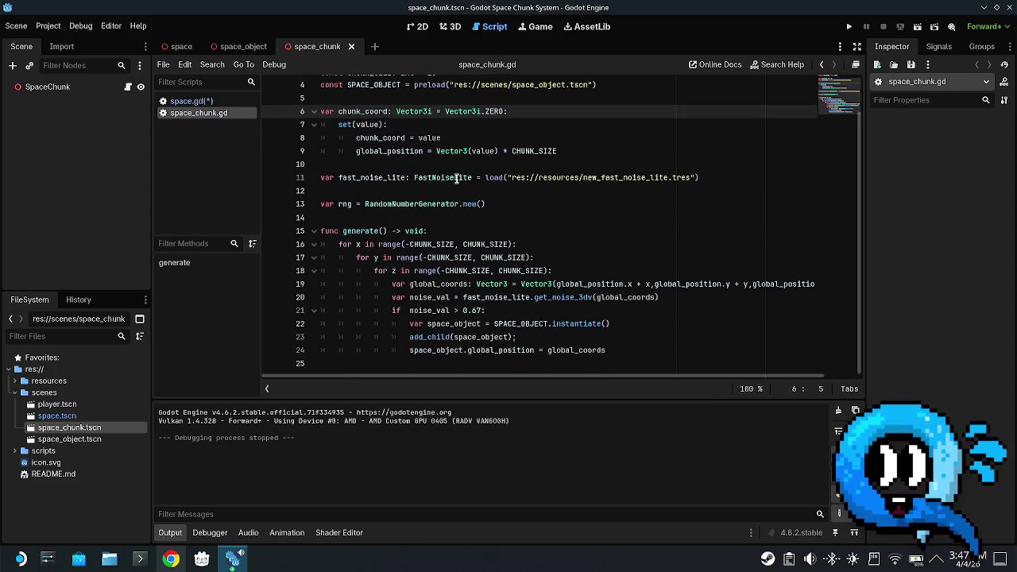
double_click(391, 244)
key("ctrl+c")
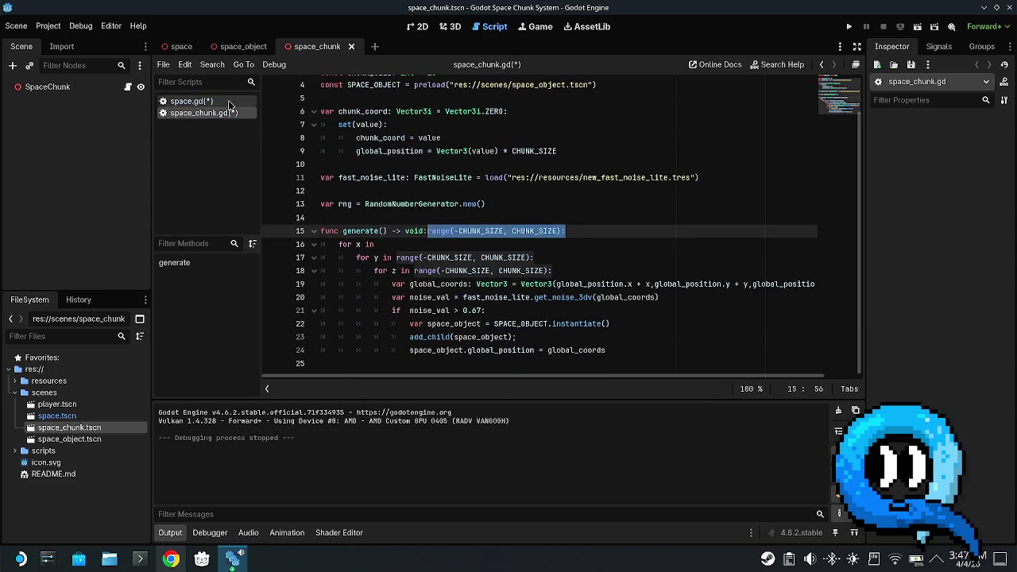
left_click(190, 101)
- Complete it as range(-chunk_radius, chunk_radius): and open the range() documentation
type("(-")
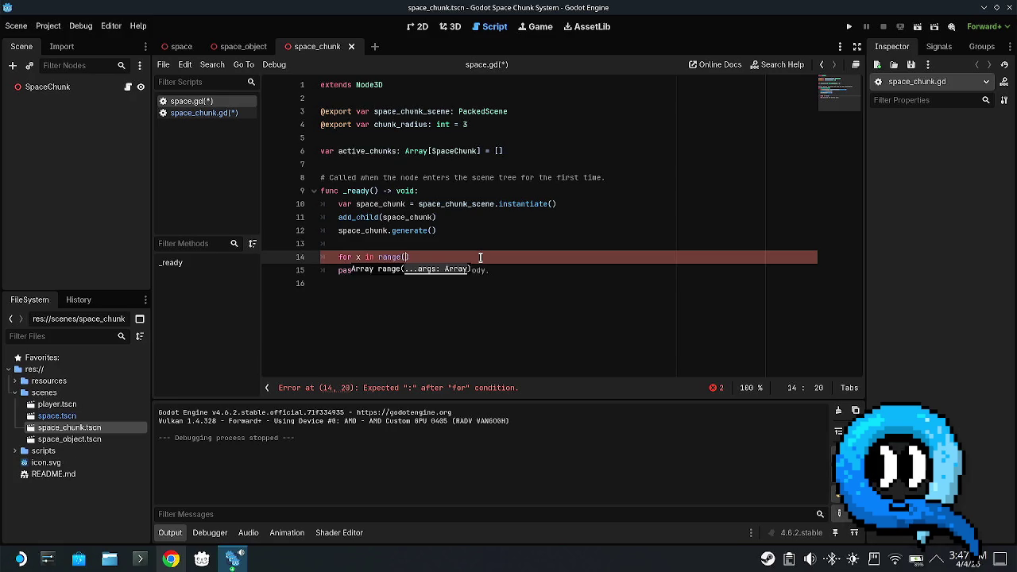
type("chunk_ra")
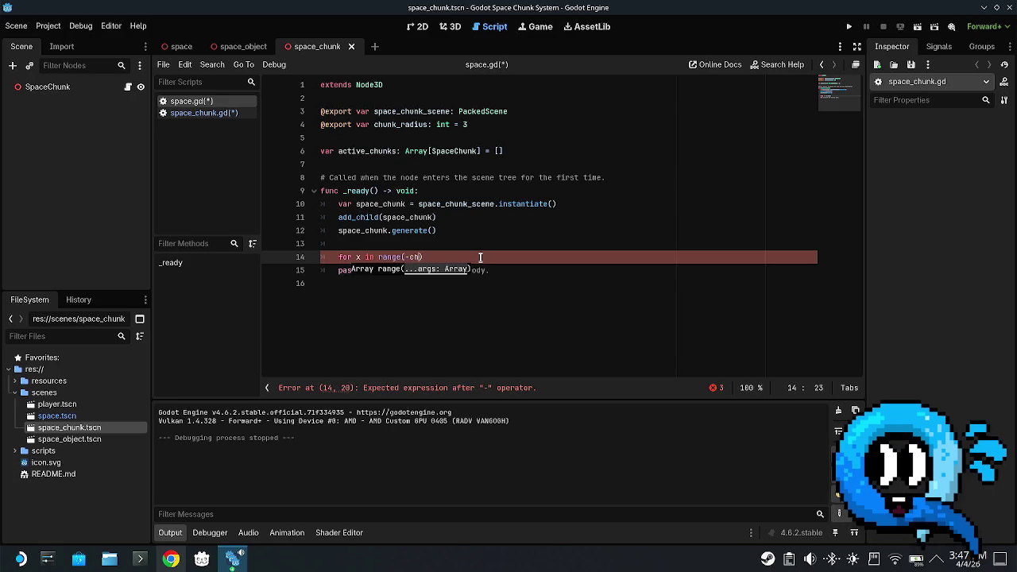
key("BackSpace")
key("BackSpace")
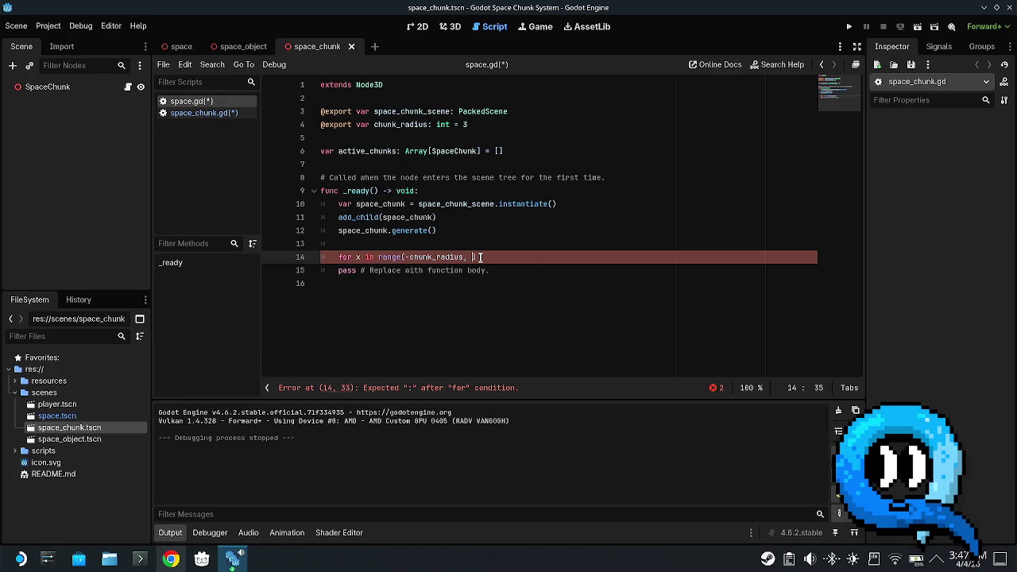
type("chunk_radius")
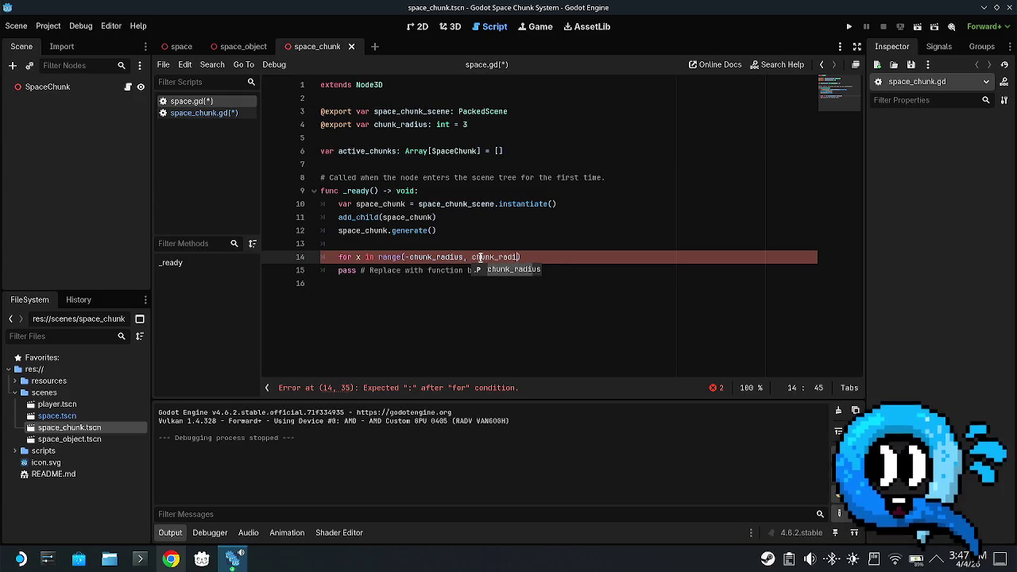
type("):")
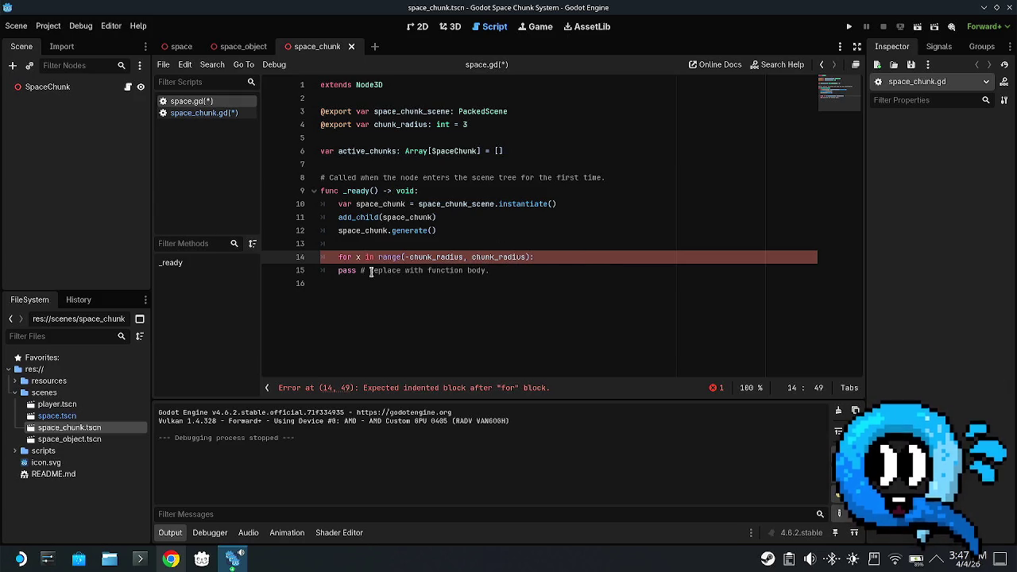
left_click(389, 257)
key("alt+F1")
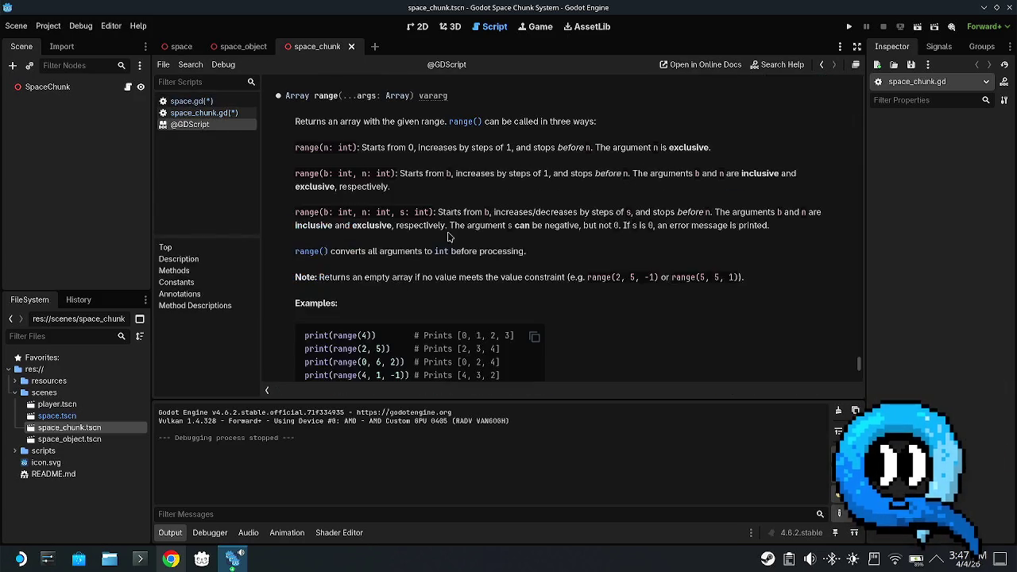
- Read the range() documentation, highlighting the note that it stops before n
left_click_drag(471, 173, 638, 178)
left_click(442, 183)
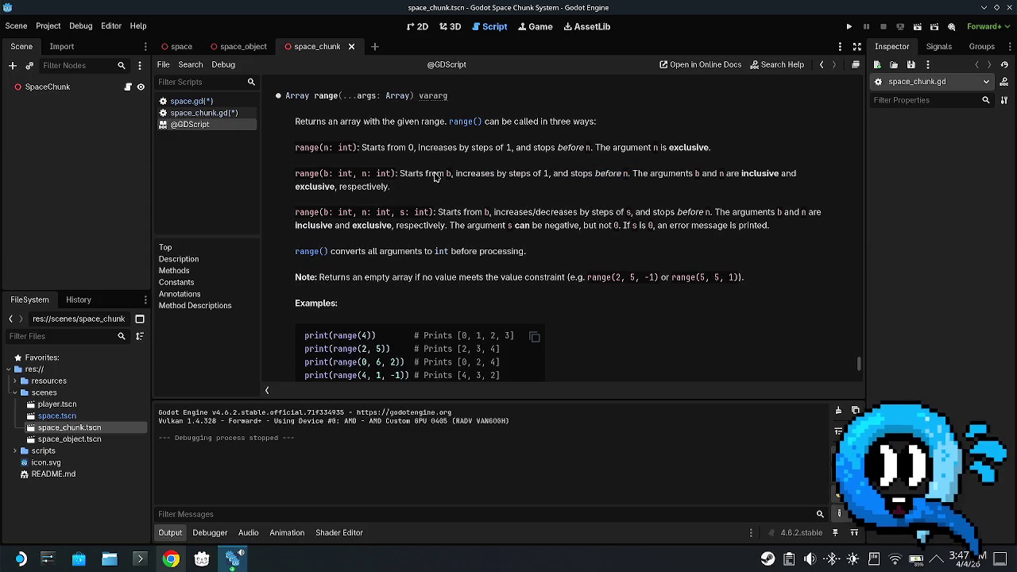
left_click_drag(435, 177, 513, 175)
left_click_drag(597, 176, 634, 175)
- Undo the stray edit to space_chunk.gd's range loop and save both scripts
left_click(205, 115)
left_click(191, 101)
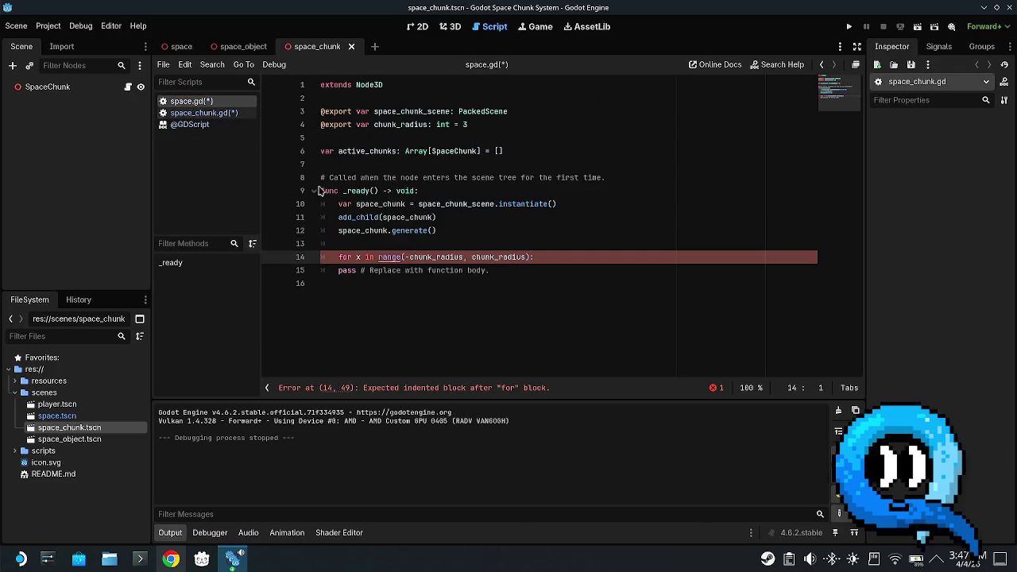
left_click(437, 256)
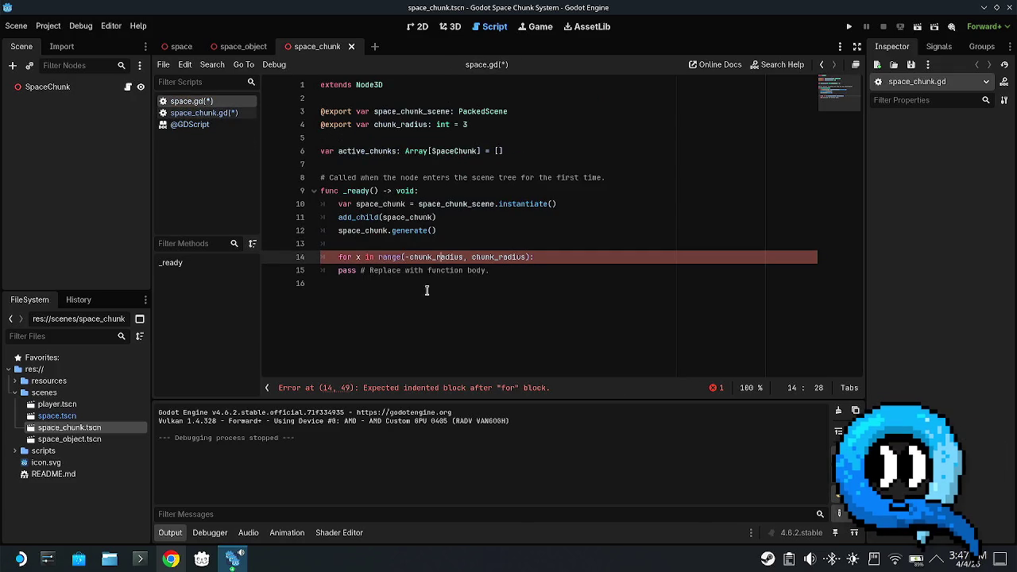
left_click(204, 113)
key("ctrl+s")
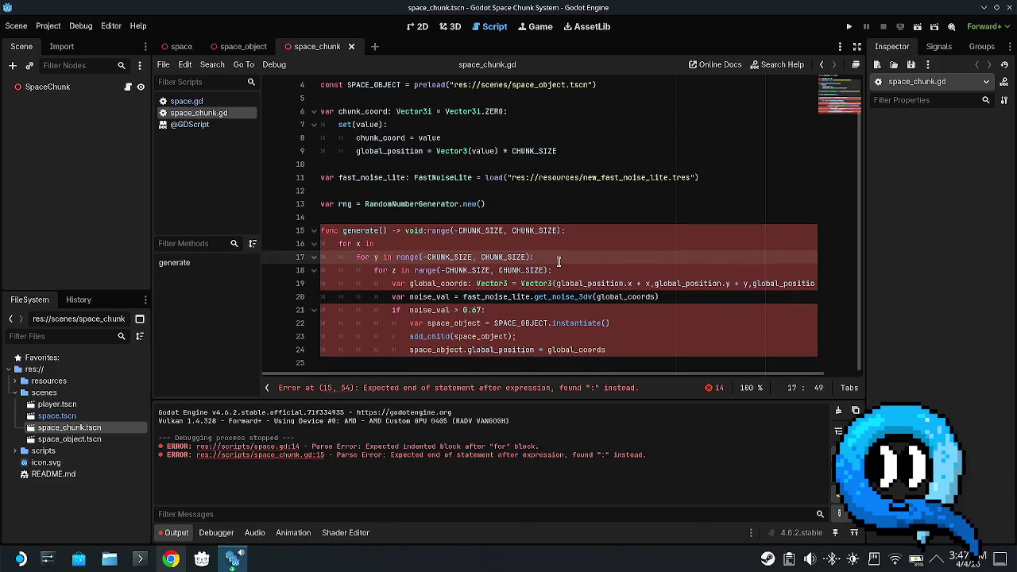
key("ctrl+z")
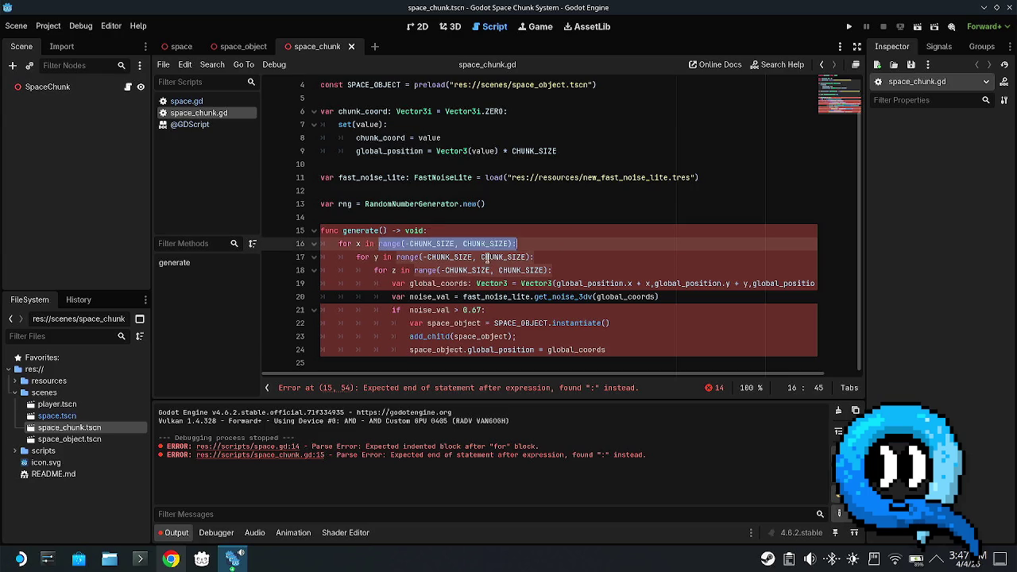
key("ctrl+s")
key("alt+Left")
- Compare the x loop's chunk_radius bounds with the loop in space_chunk.gd
left_click(454, 243)
left_click(512, 256)
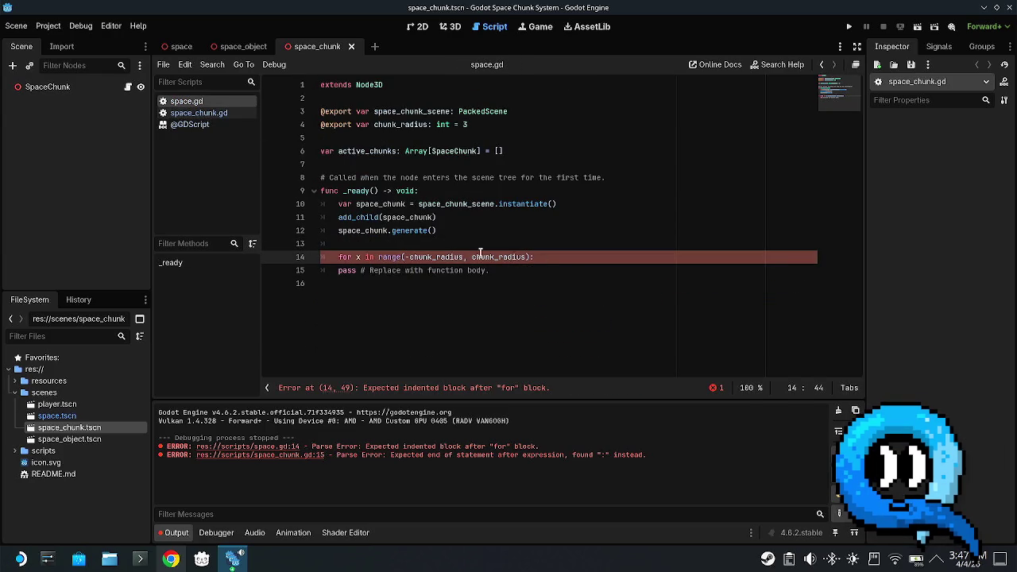
left_click(221, 113)
left_click(423, 257)
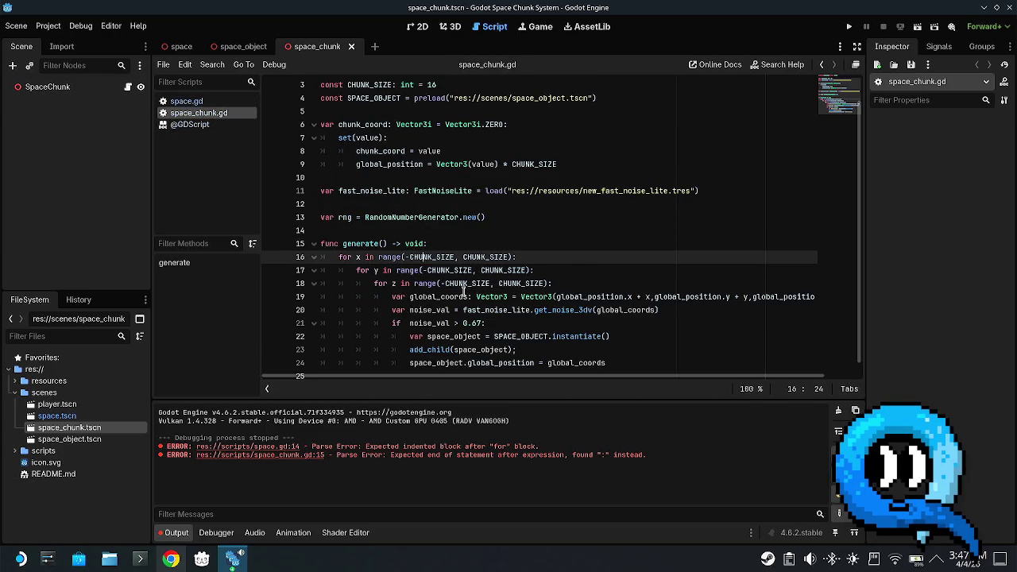
left_click(200, 102)
left_click(502, 257)
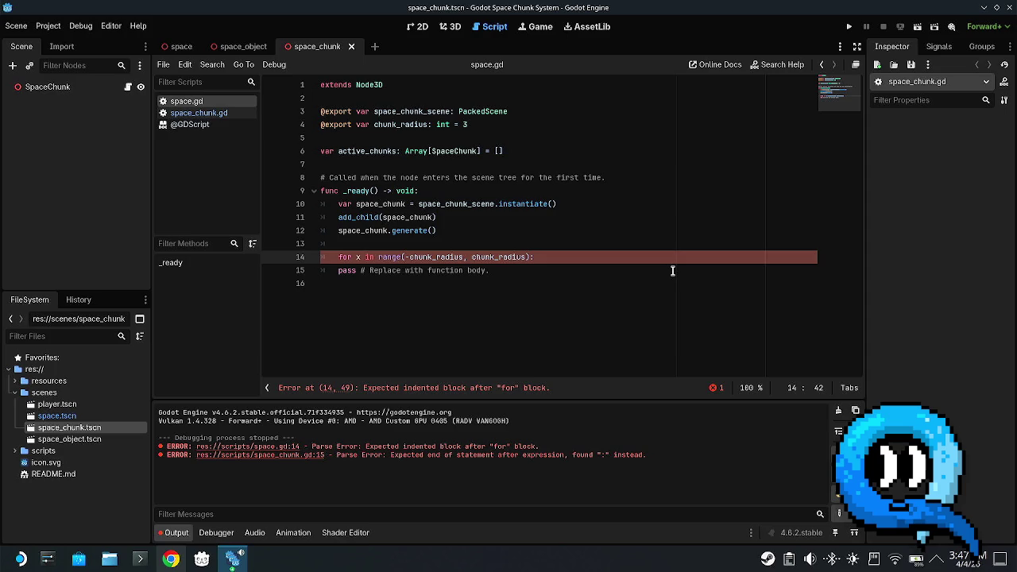
- Check the loop's negative chunk_radius start and delete the placeholder pass line
left_click(464, 258)
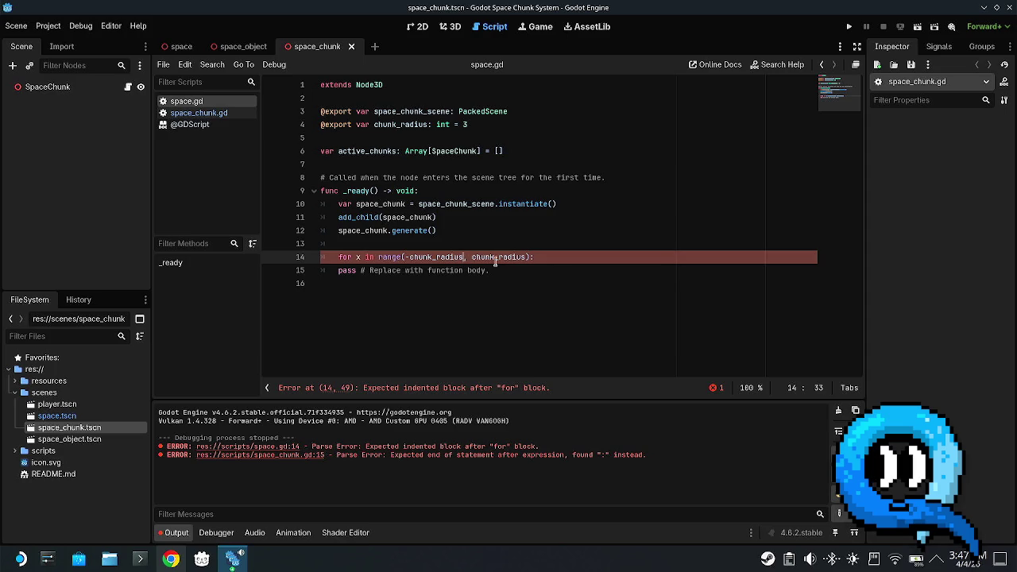
left_click(408, 257)
left_click(494, 272)
left_click_drag(494, 271, 336, 271)
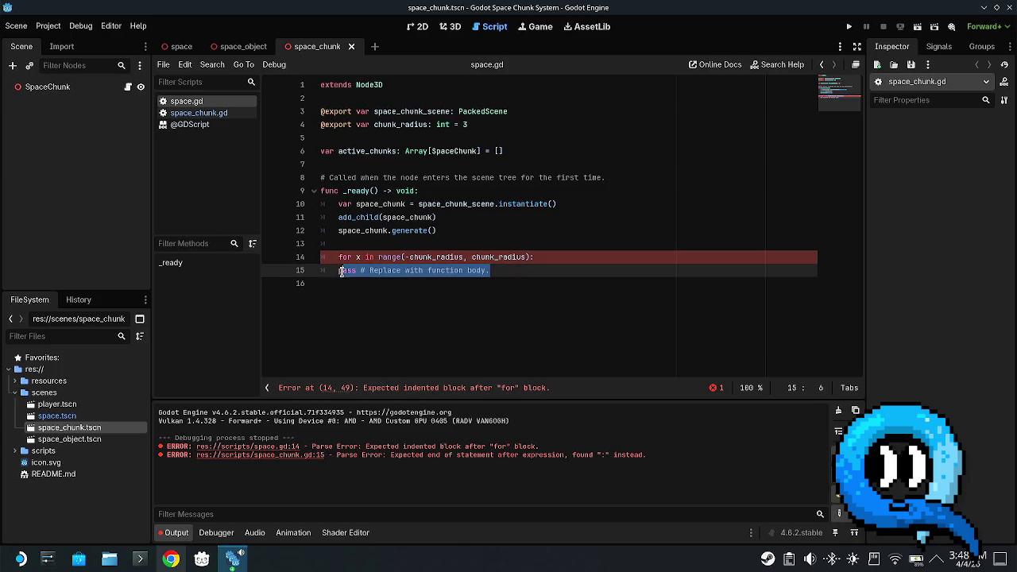
key("BackSpace")
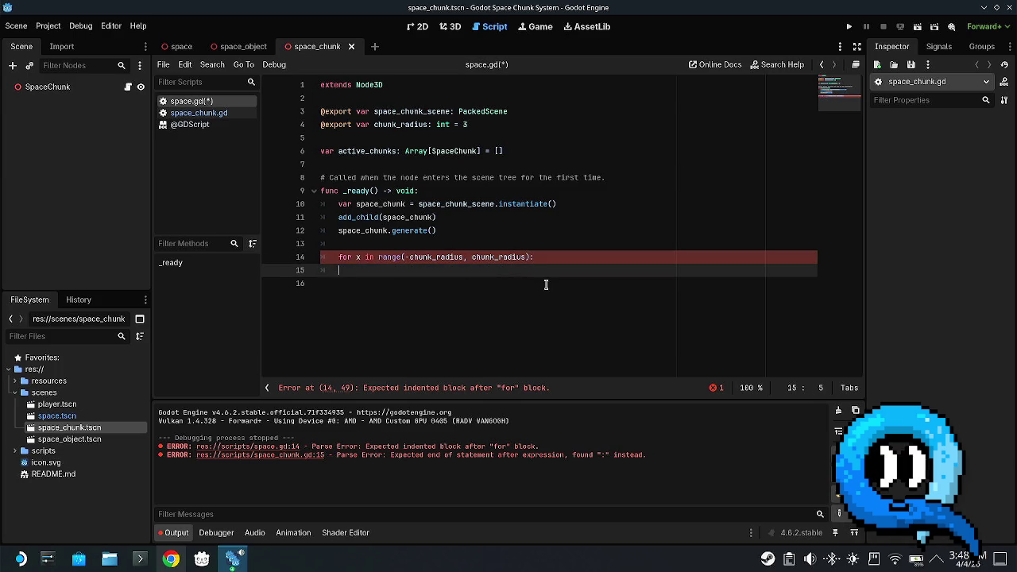
- Duplicate the x loop line twice, indenting each copy one level deeper
left_click(567, 256)
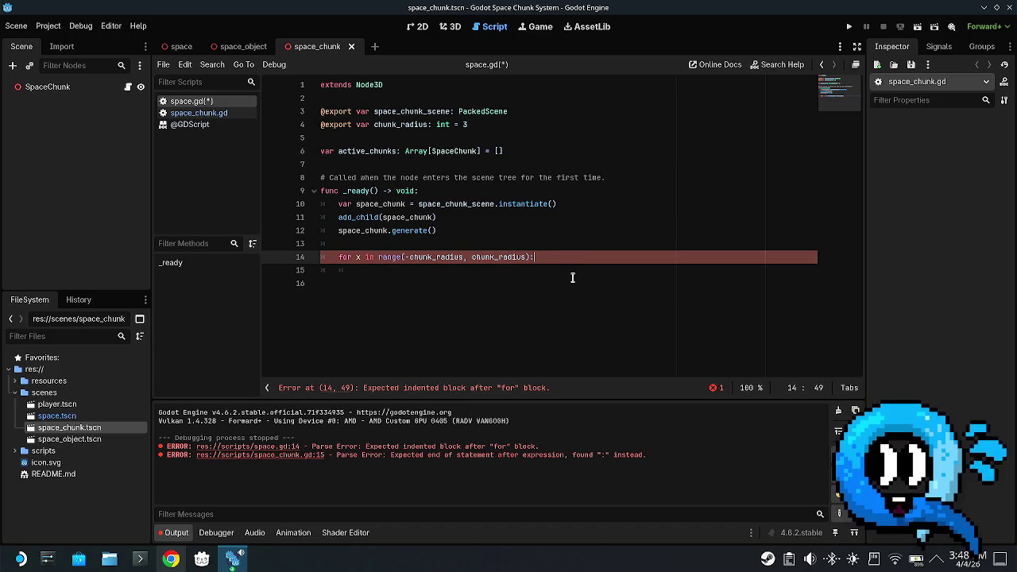
key("ctrl+shift+d")
key("ctrl+shift+d")
left_click(340, 270)
key("Tab")
left_click(340, 283)
key("Tab")
key("Tab")
- Rename the copied loop iterators to y and z and start an indented line inside the z loop
key("Up")
key("Delete")
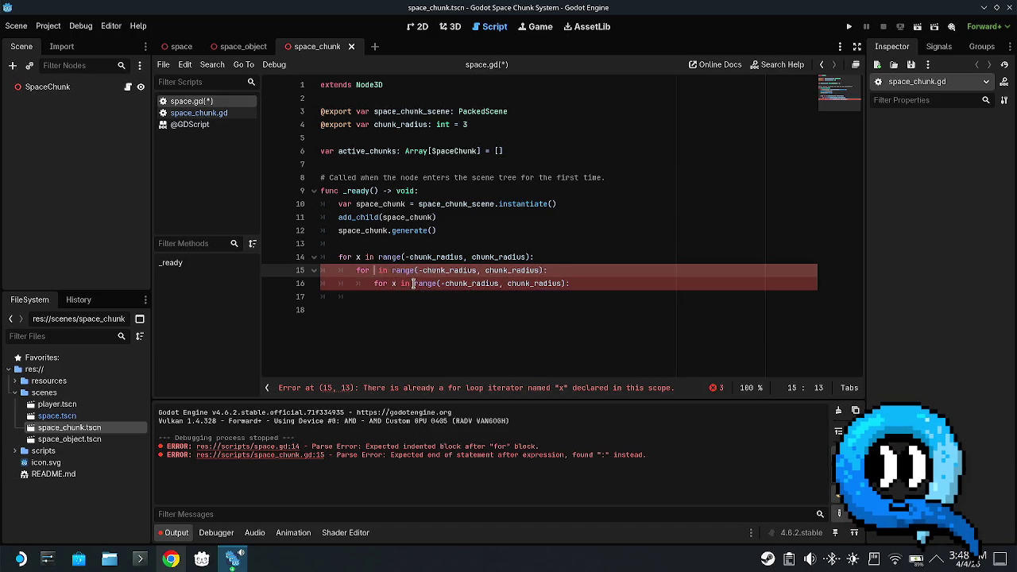
type("y")
key("Down")
key("Right")
key("Right")
key("Right")
key("Delete")
type("z")
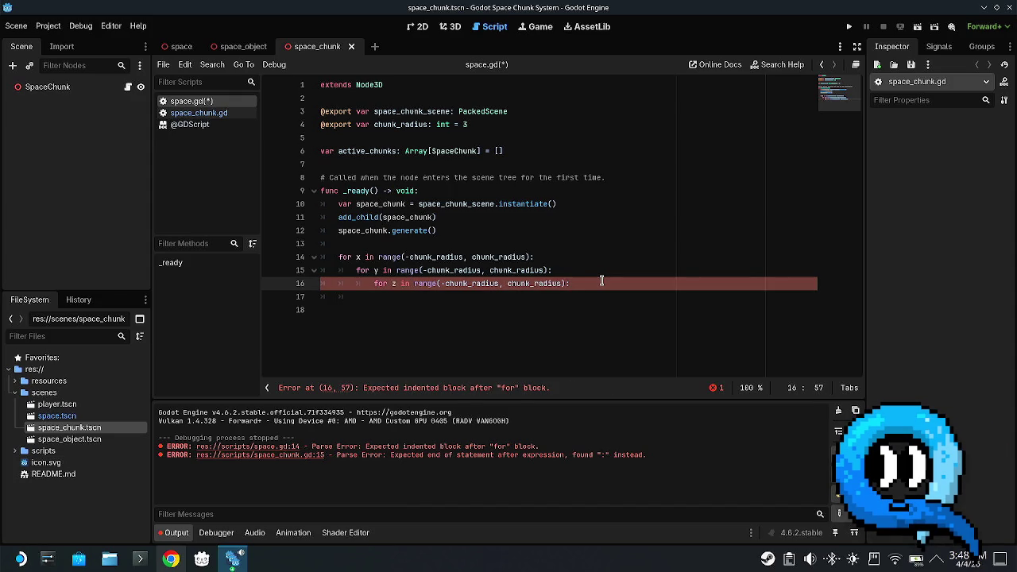
key("Return")
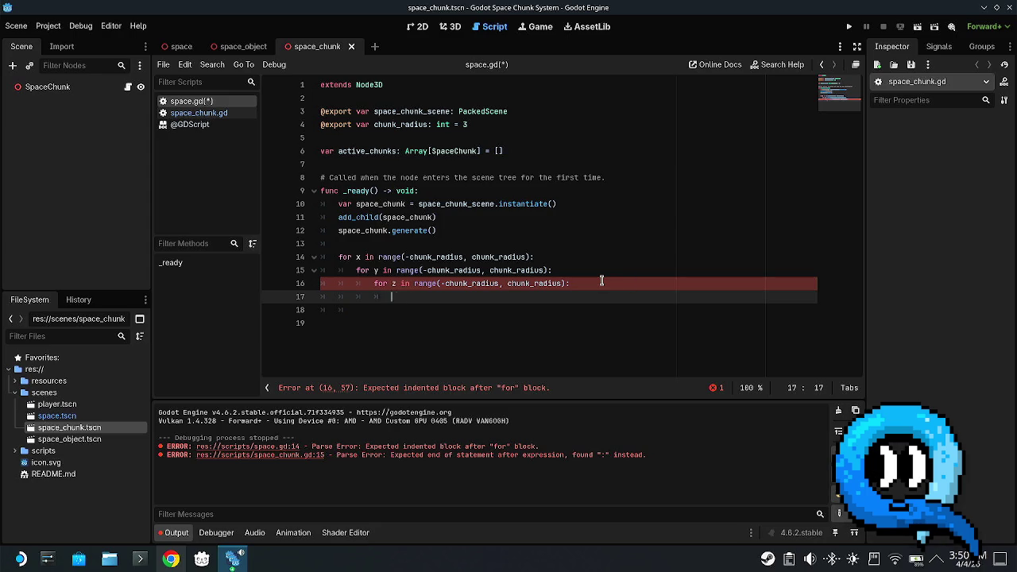
- Remove the stray letters and copy the three chunk-creation lines from _ready
type("jl")
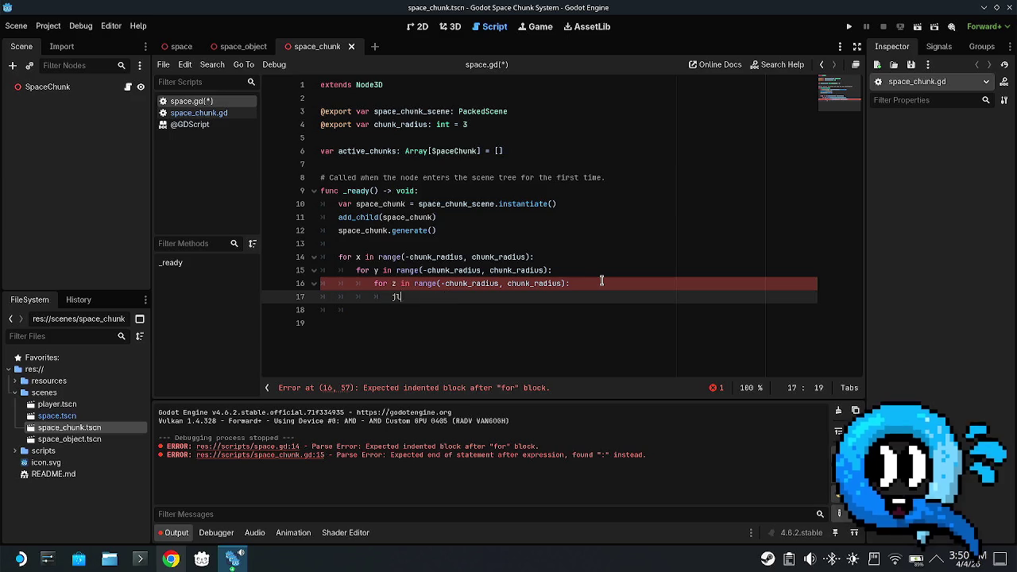
key("BackSpace")
key("BackSpace")
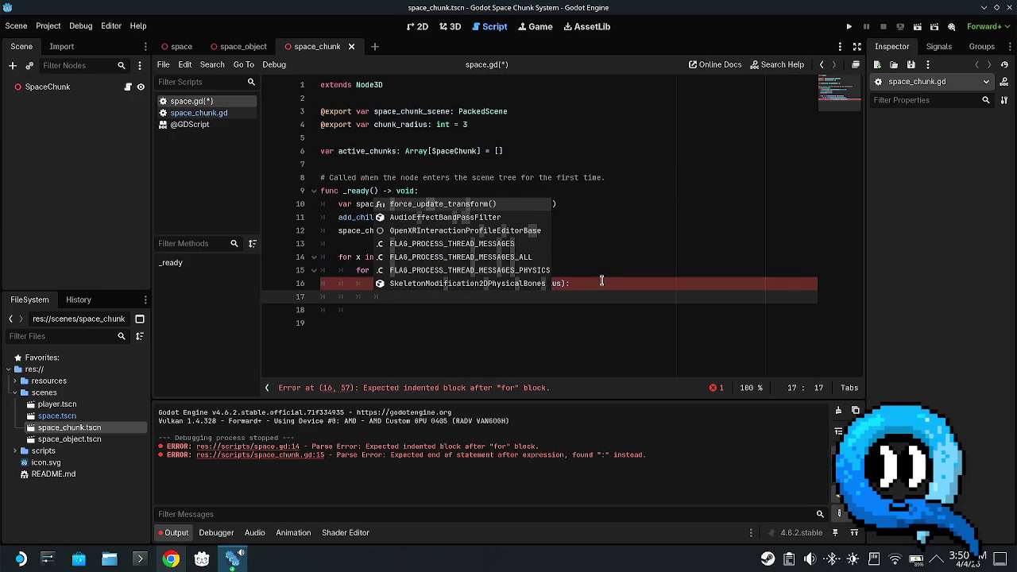
key("Escape")
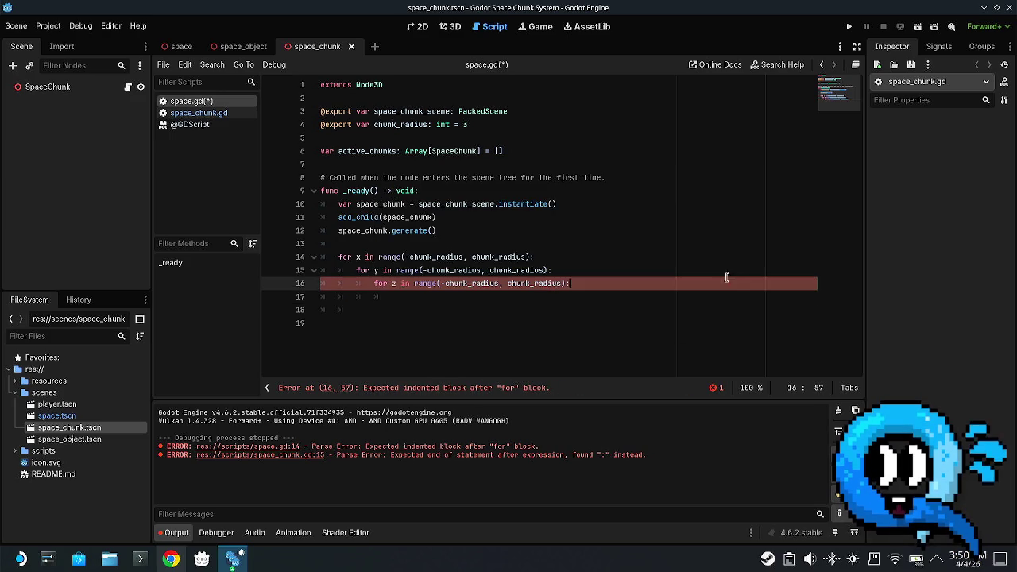
mouse_move(439, 230)
left_mouse_down()
mouse_move(323, 212)
mouse_move(340, 203)
left_mouse_up()
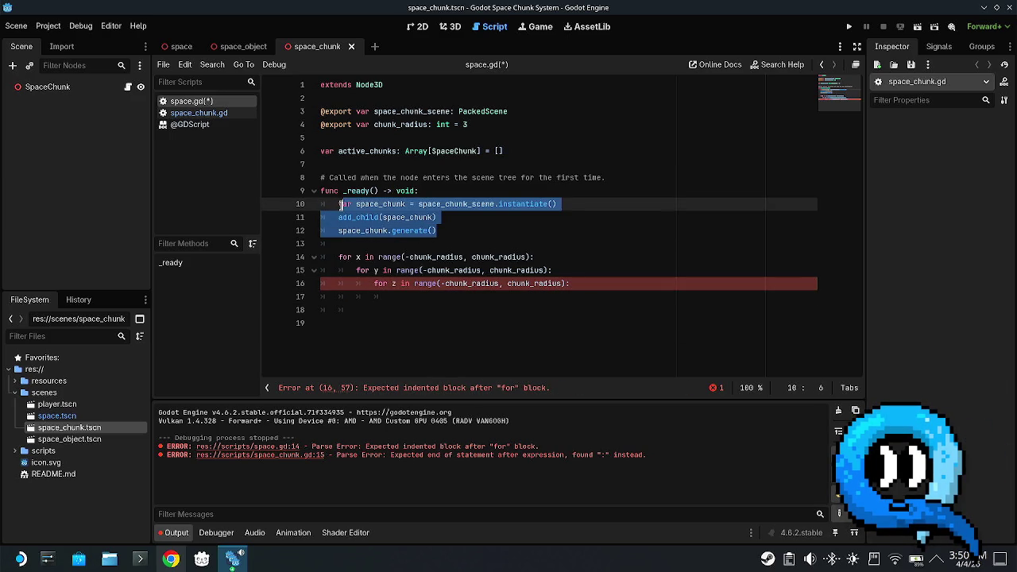
left_click(340, 203)
left_click(436, 230)
left_click_drag(435, 230, 340, 203)
key("ctrl+c")
- Paste the lines inside the z loop and indent add_child and generate under instantiate
left_click(468, 296)
key("ctrl+v")
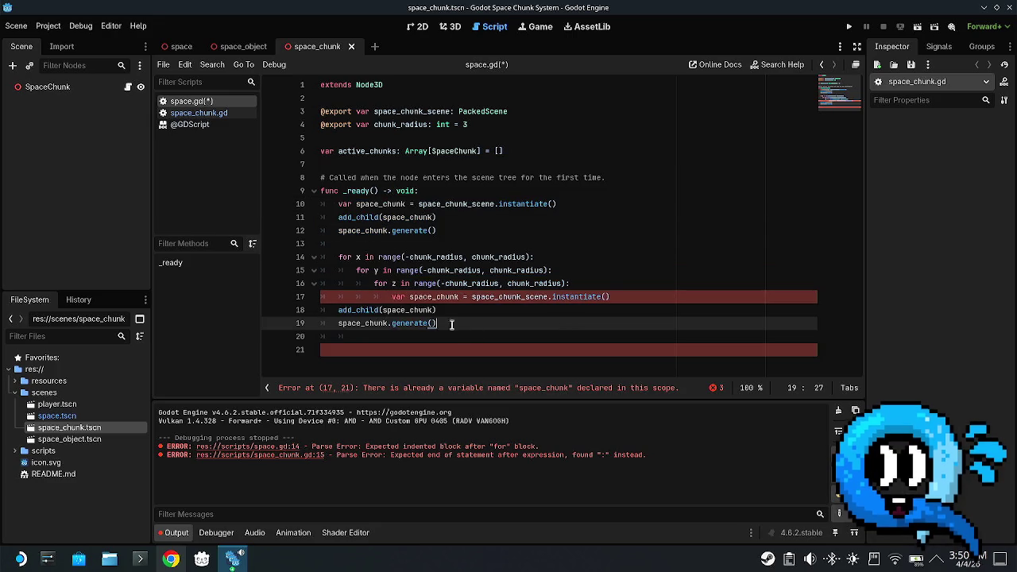
left_click_drag(447, 323, 334, 310)
key("Tab")
key("Tab")
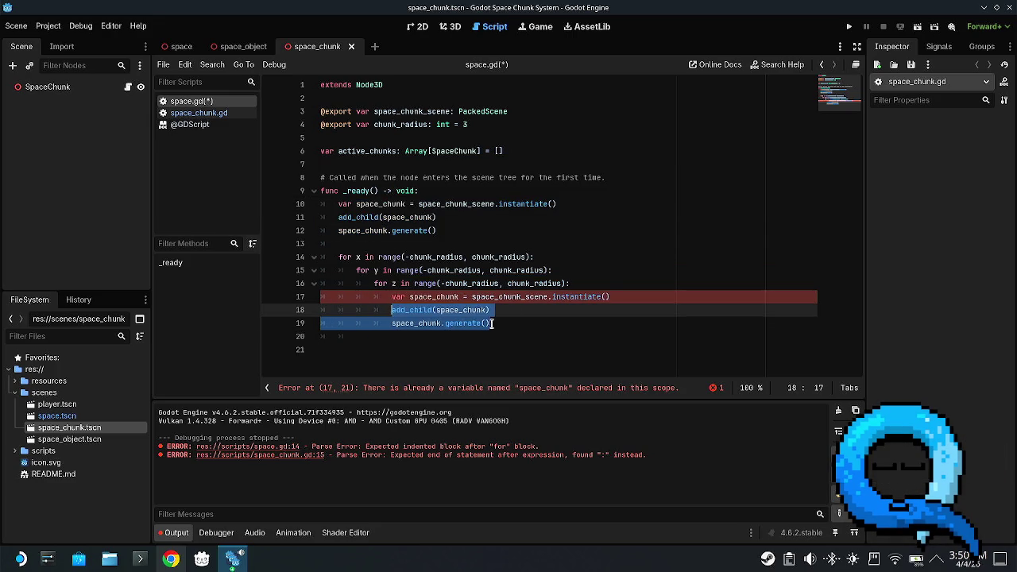
- Start a new space_chunk.chunk line after add_child and check the coordinate property name in space_chunk.gd
left_click(521, 308)
key("Return")
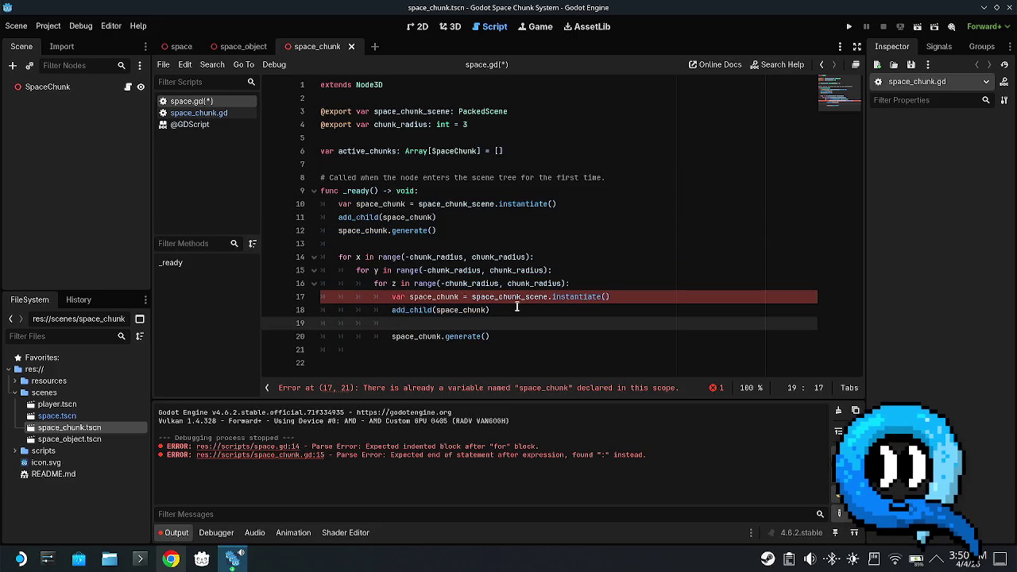
type("sp")
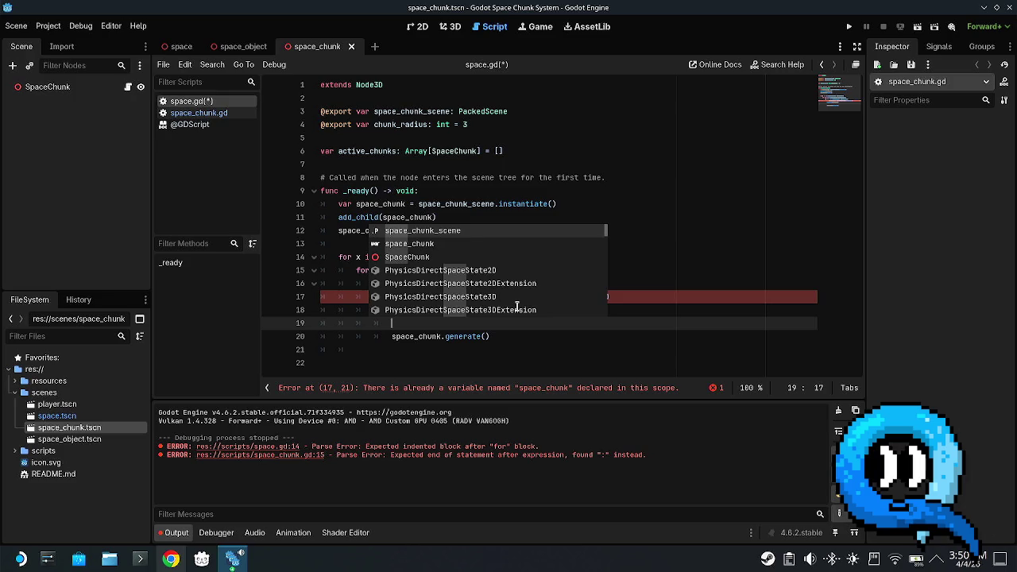
type("ace_chunk")
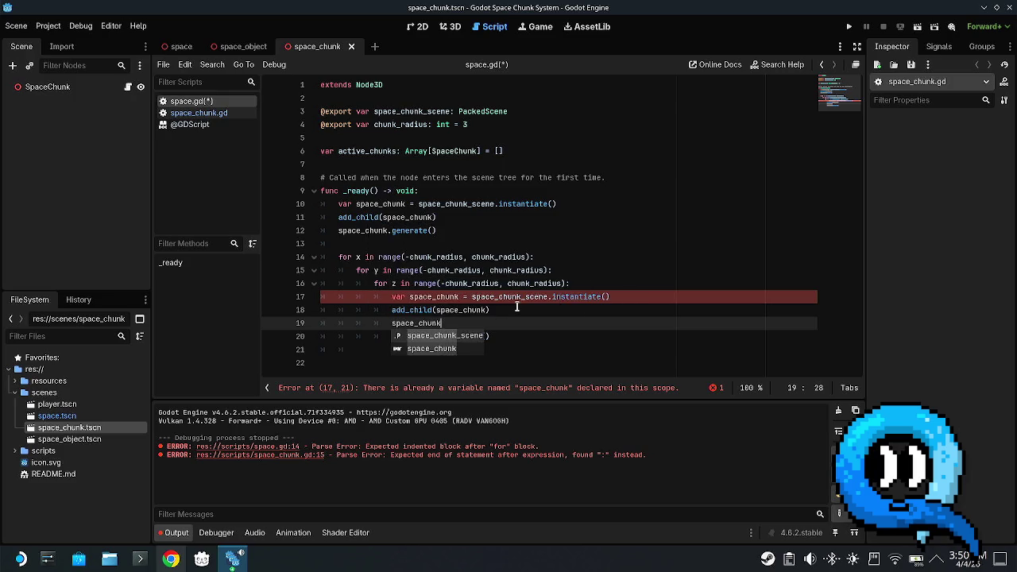
type(".chunk_")
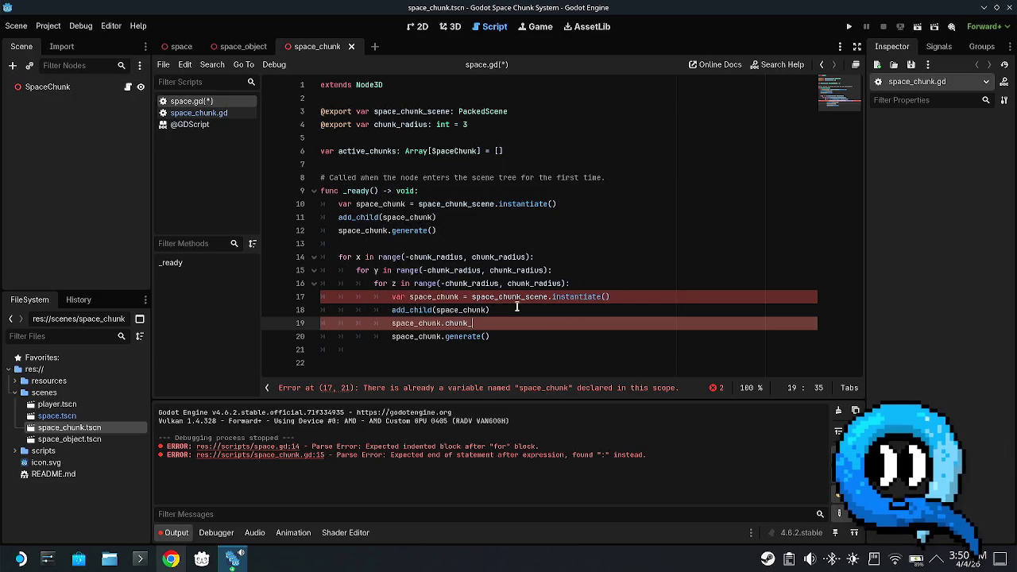
key("BackSpace")
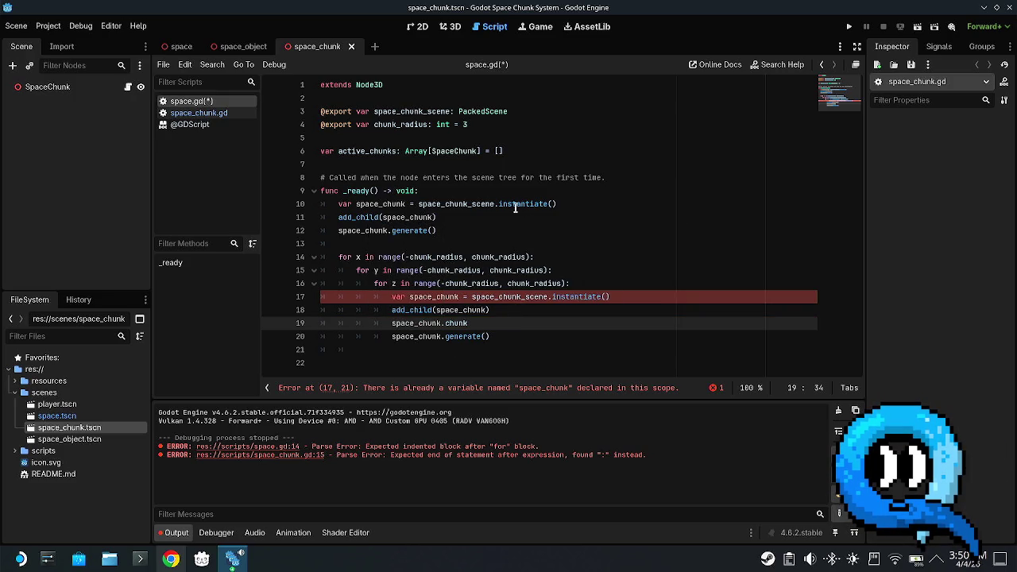
left_click(217, 114)
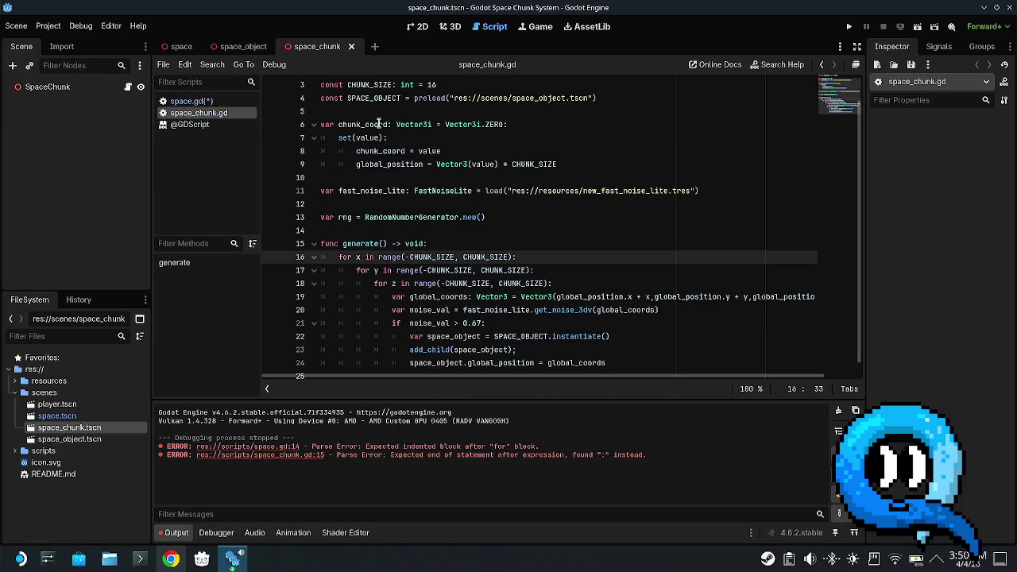
- Complete the line as space_chunk.chunk_coord(Vector3i(x, y, z)) and save
left_click(191, 101)
double_click(445, 323)
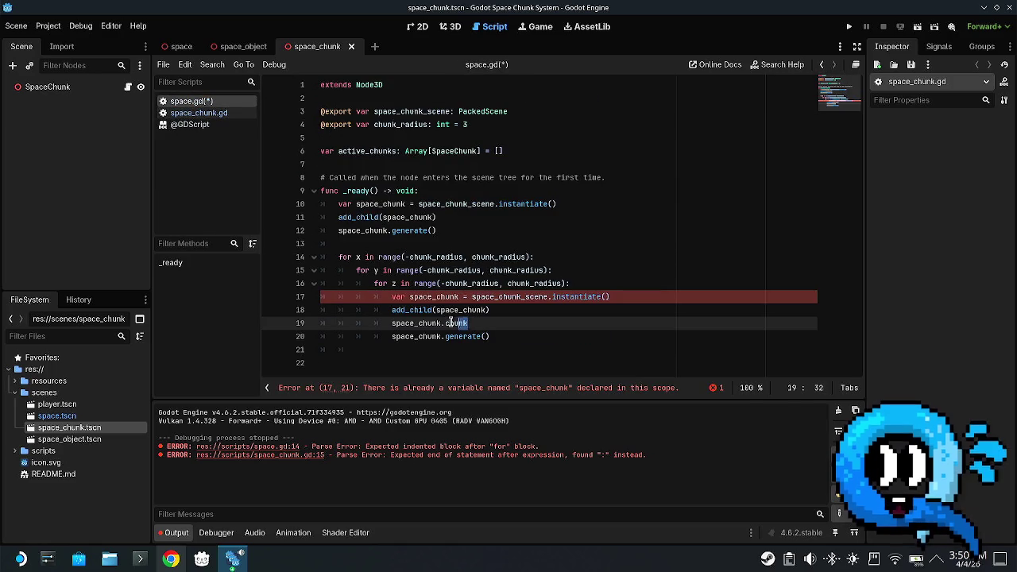
type("chunk_coord(")
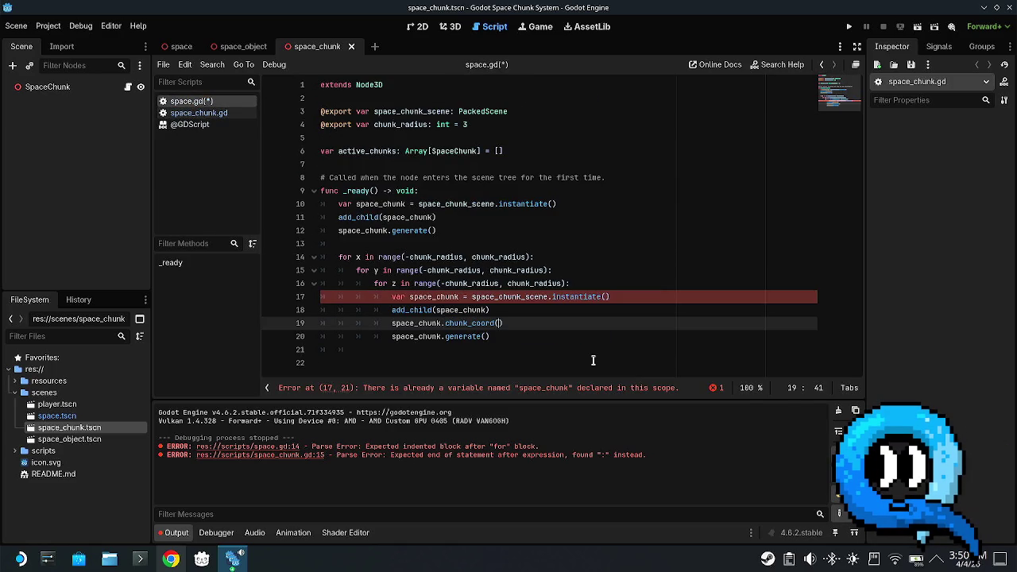
left_click(216, 113)
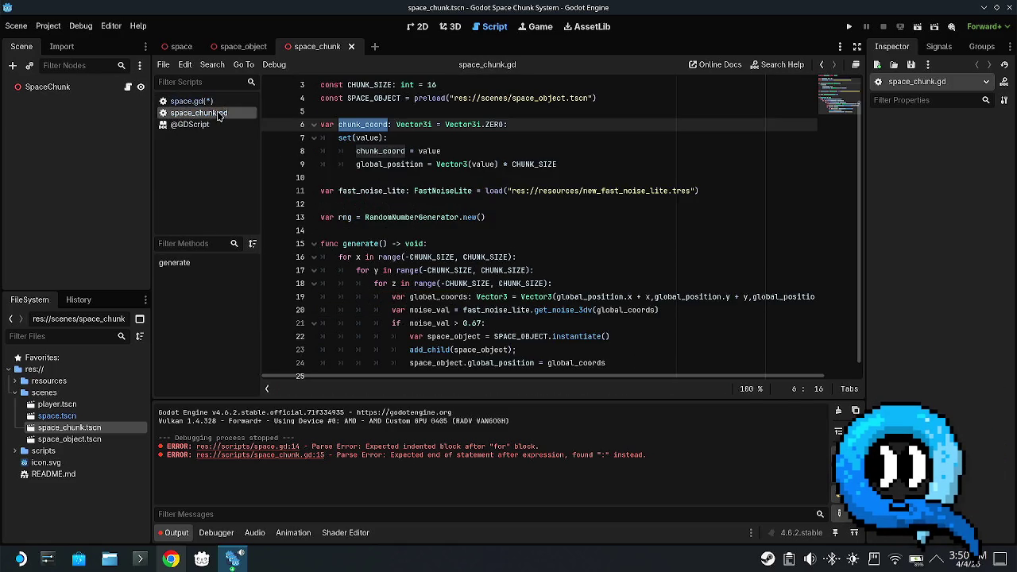
left_click(216, 102)
type("Vector3")
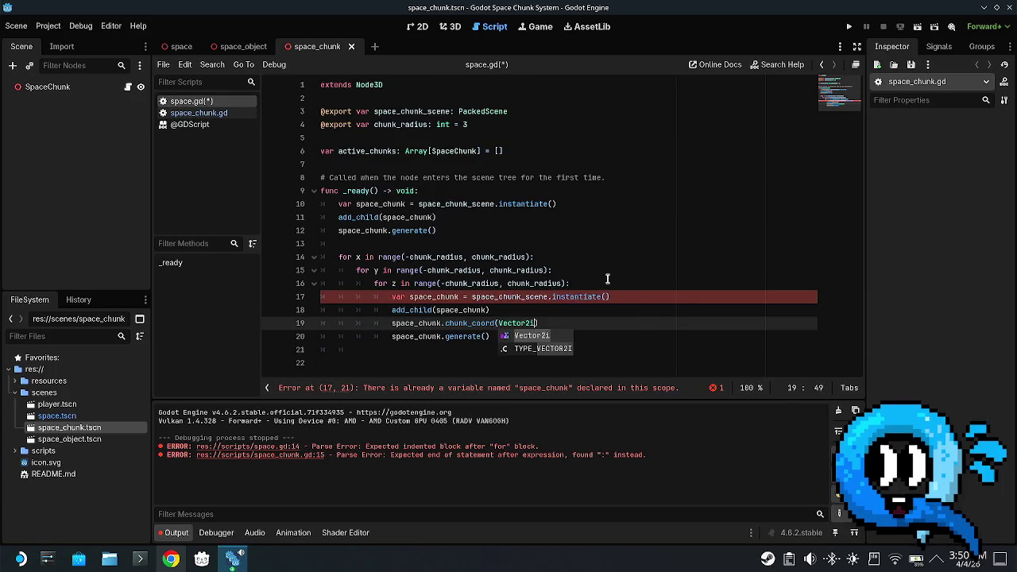
type("i(x")
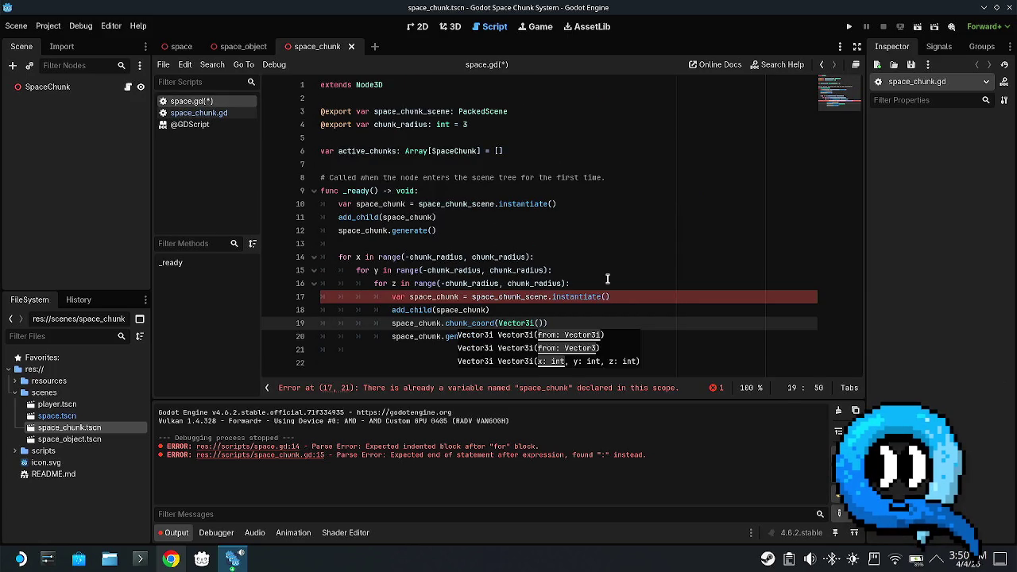
type(", y,")
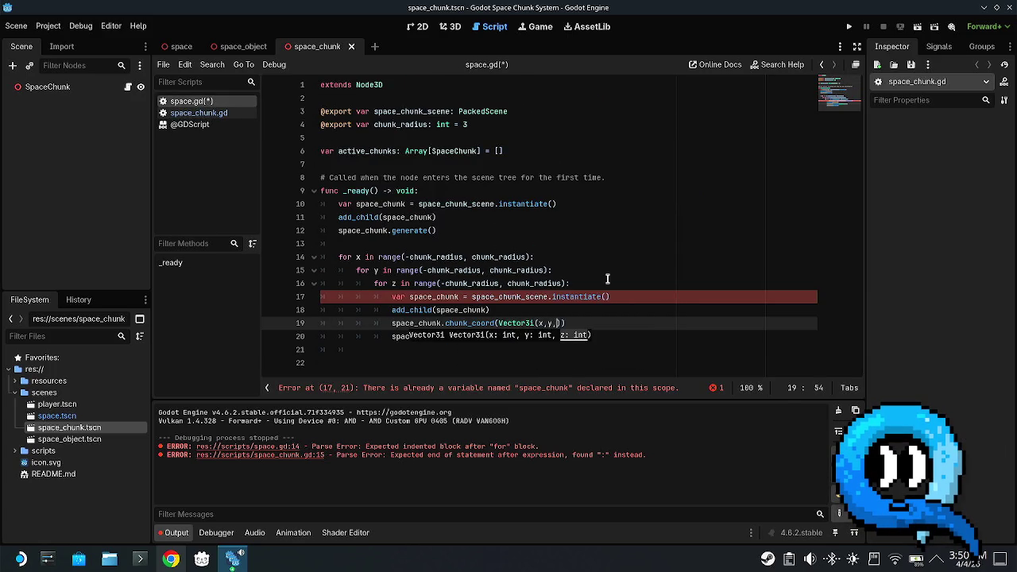
type(" z")
key("Left")
key("Left")
key("Left")
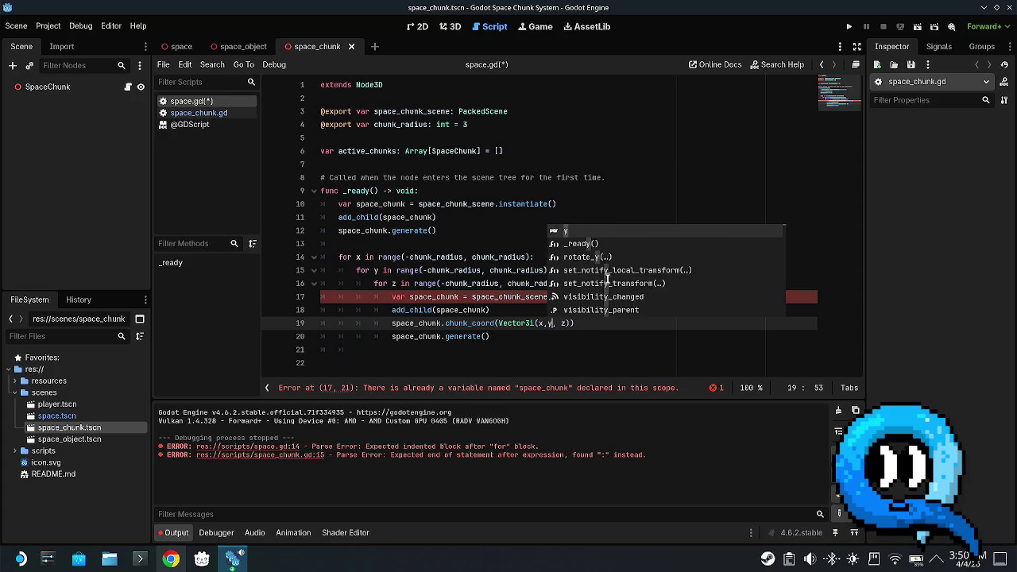
key("Escape")
key("ctrl+s")
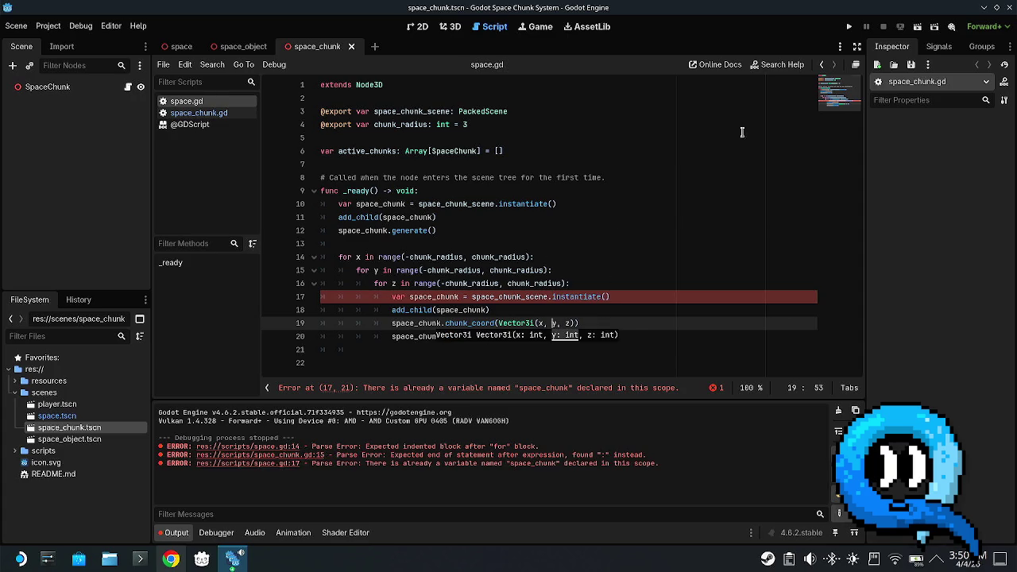
- Delete the original chunk-creation lines and blank lines above the loops
left_click(496, 298)
left_click(412, 298)
left_click_drag(446, 229, 311, 204)
key("BackSpace")
key("Delete")
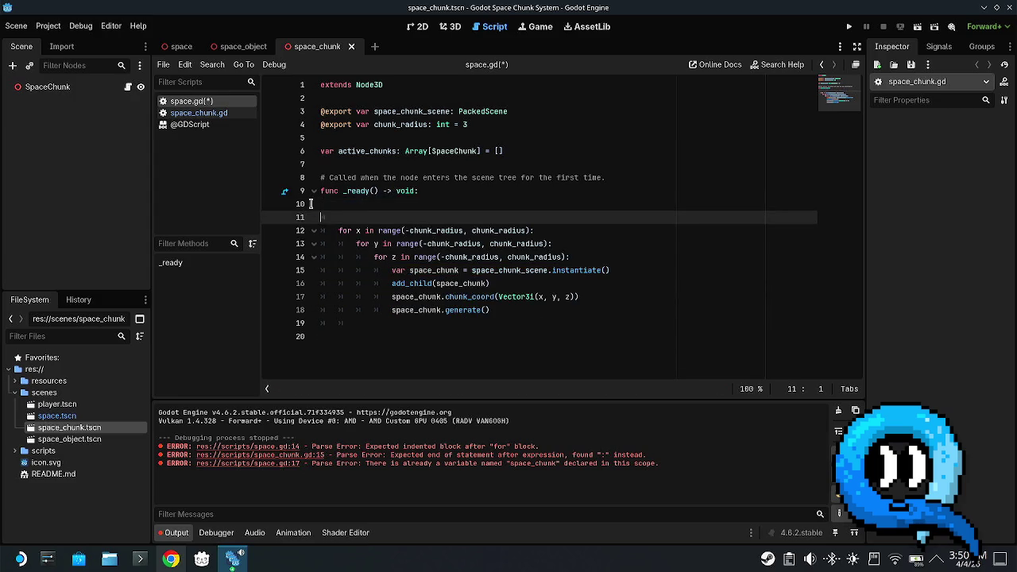
key("BackSpace")
- Add active_chunks.append(space_chunk) inside the z loop, save, and run the project
left_click(597, 285)
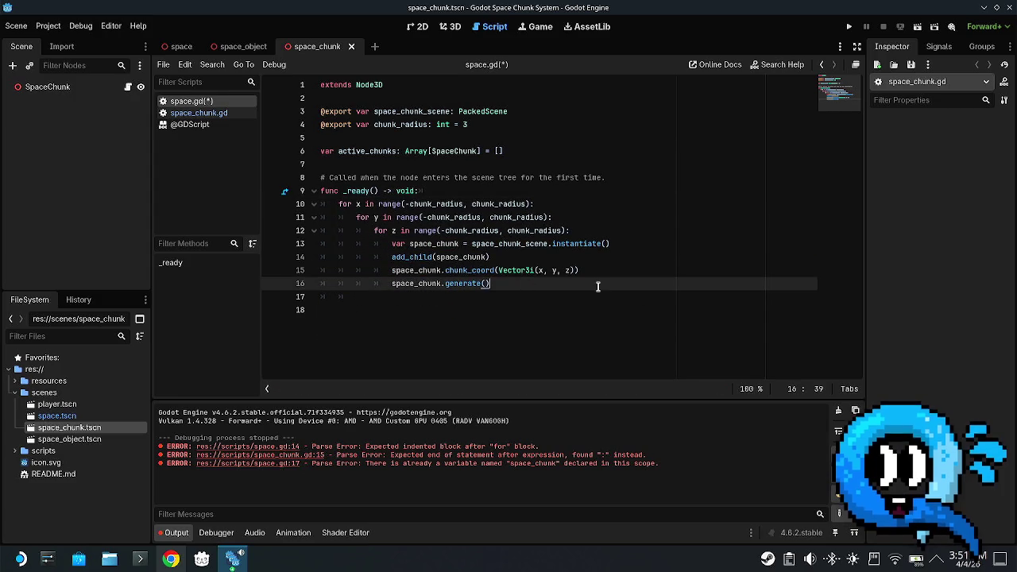
key("Return")
type("active_chunks.append")
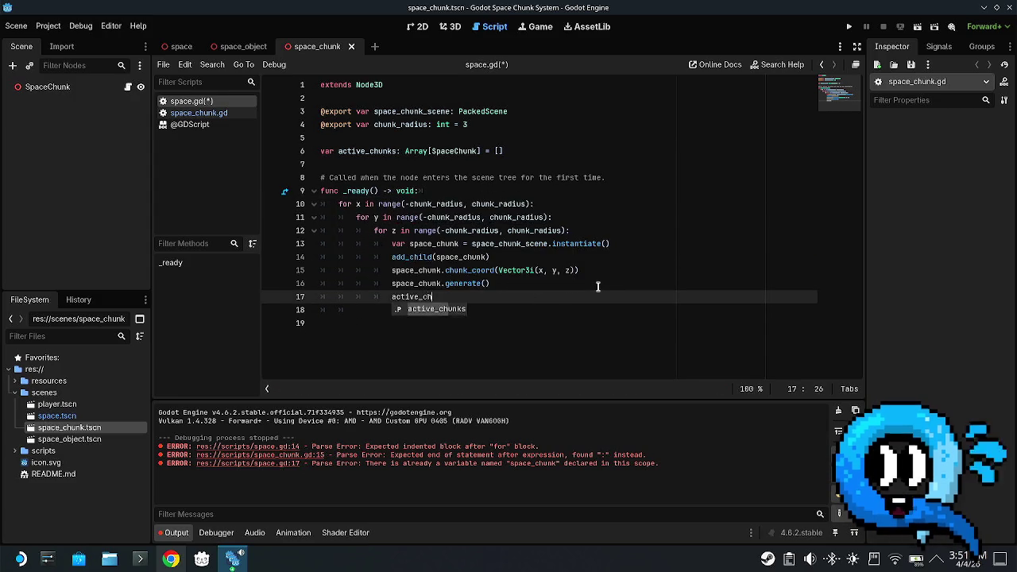
type("()")
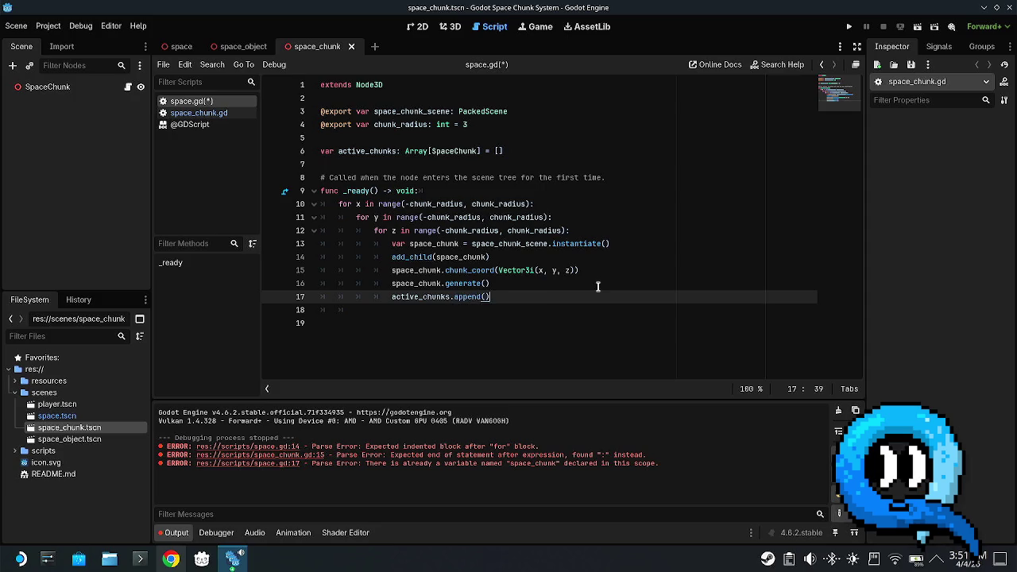
key("ctrl+s")
type("sp")
type("ace_chunk")
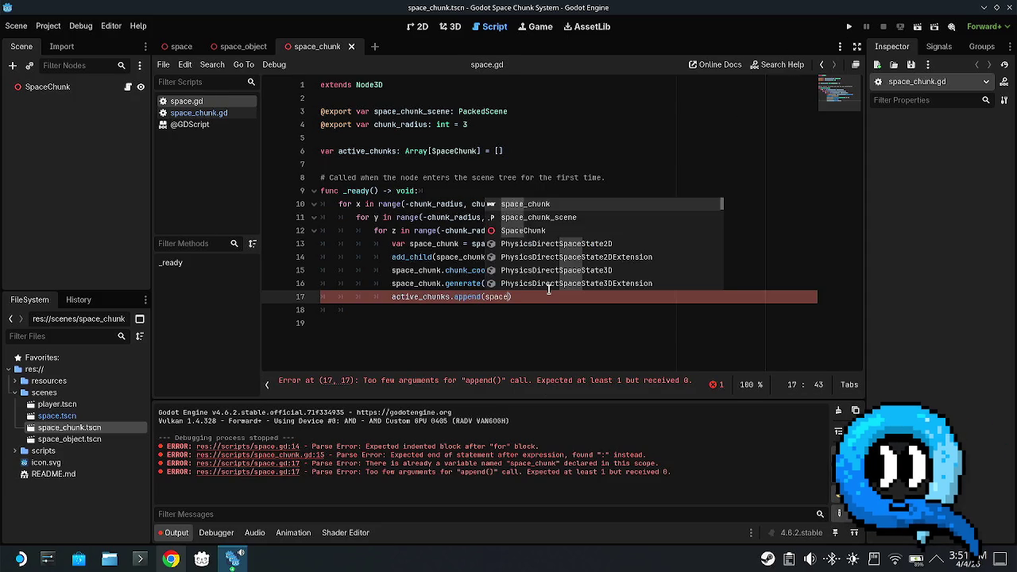
key("ctrl+s")
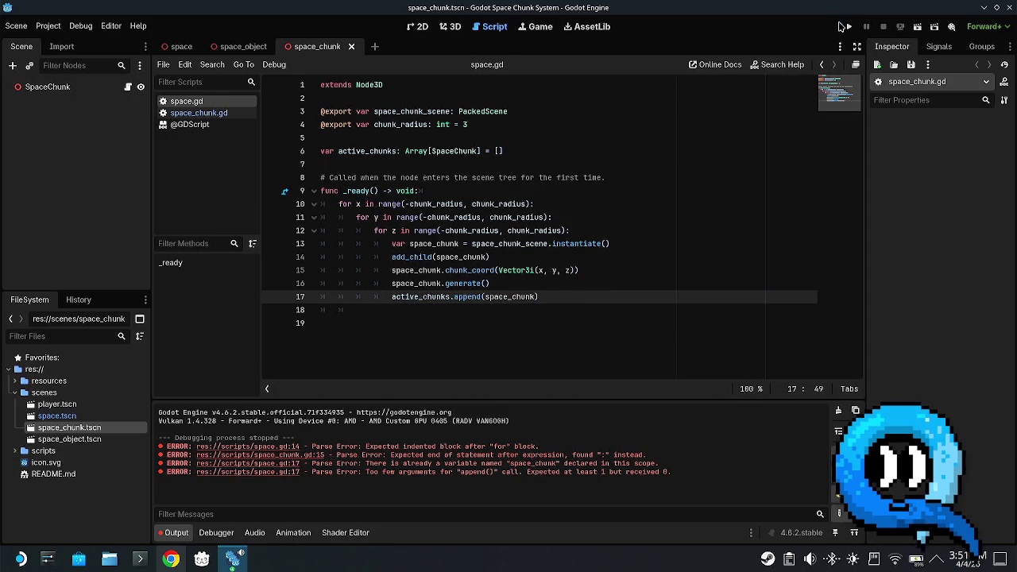
left_click(848, 26)
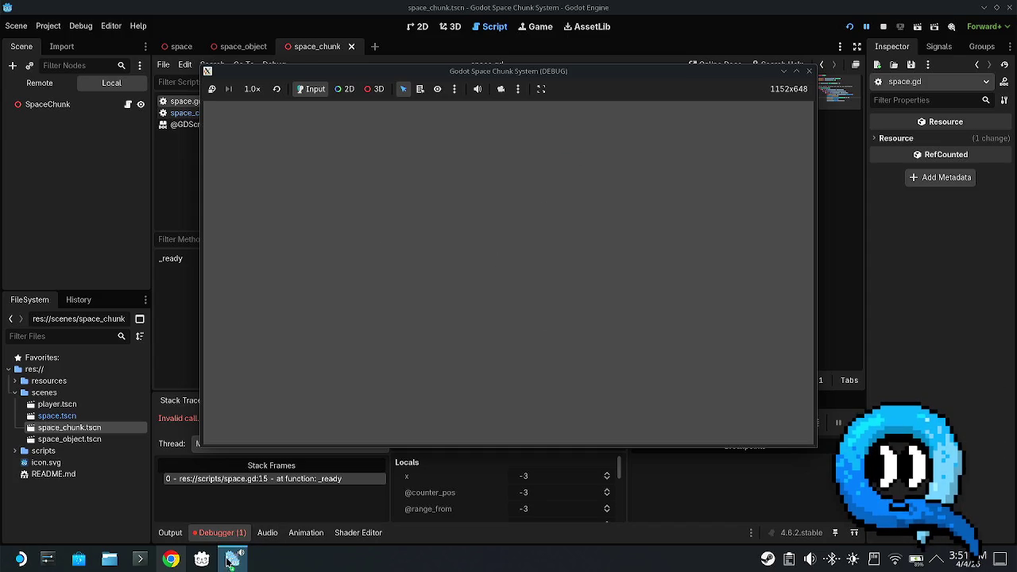
- Close the game window and expand the chunk_coord Invalid call error details
left_click(809, 71)
left_click(240, 402)
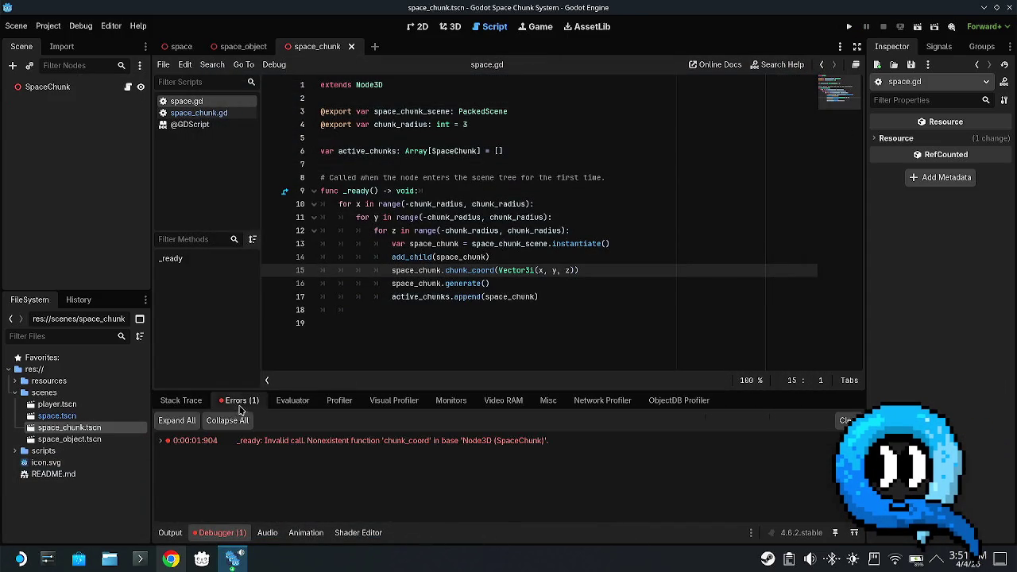
double_click(314, 445)
left_click(469, 322)
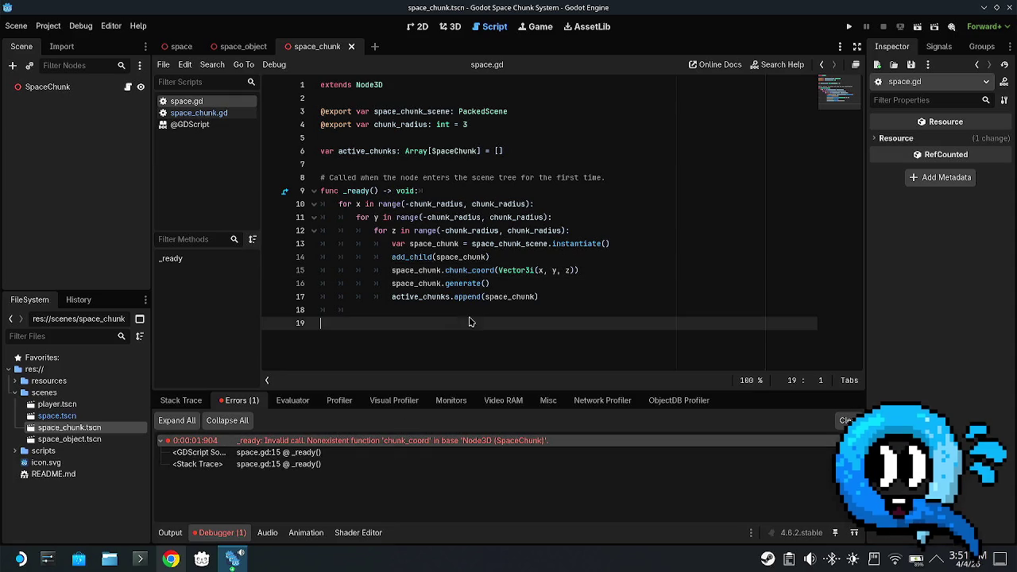
- Change line 15 to chunk_coord = Vector3i(x, y, z) and rerun the project
left_click(498, 270)
key("BackSpace")
type("=")
key("Right")
key("Right")
key("Right")
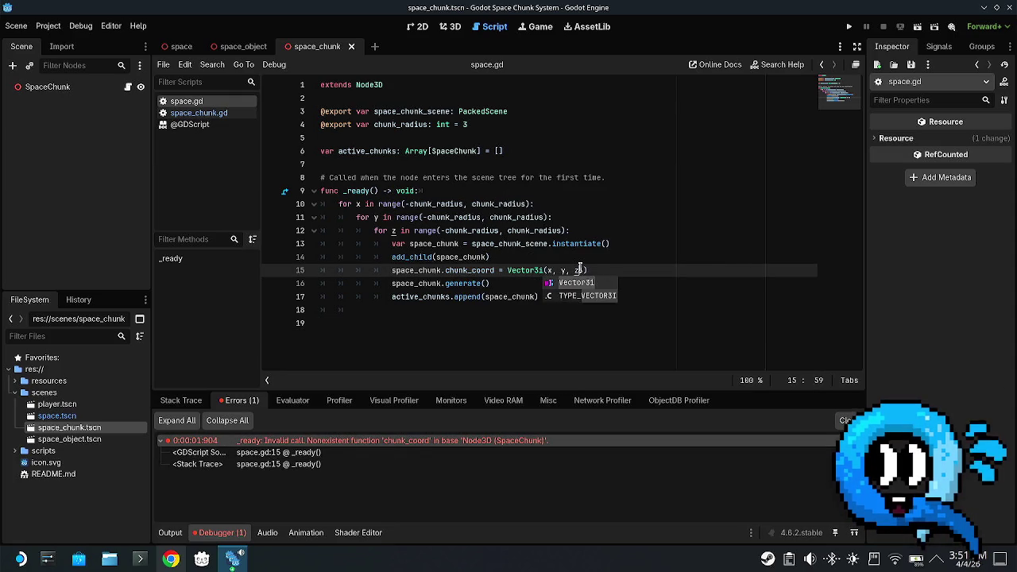
left_click(667, 283)
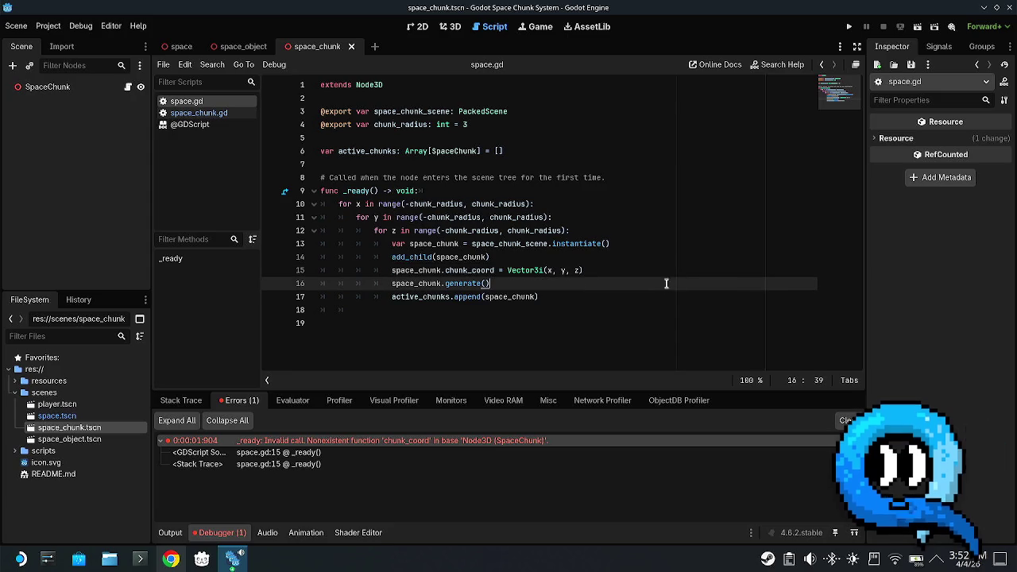
left_click(851, 28)
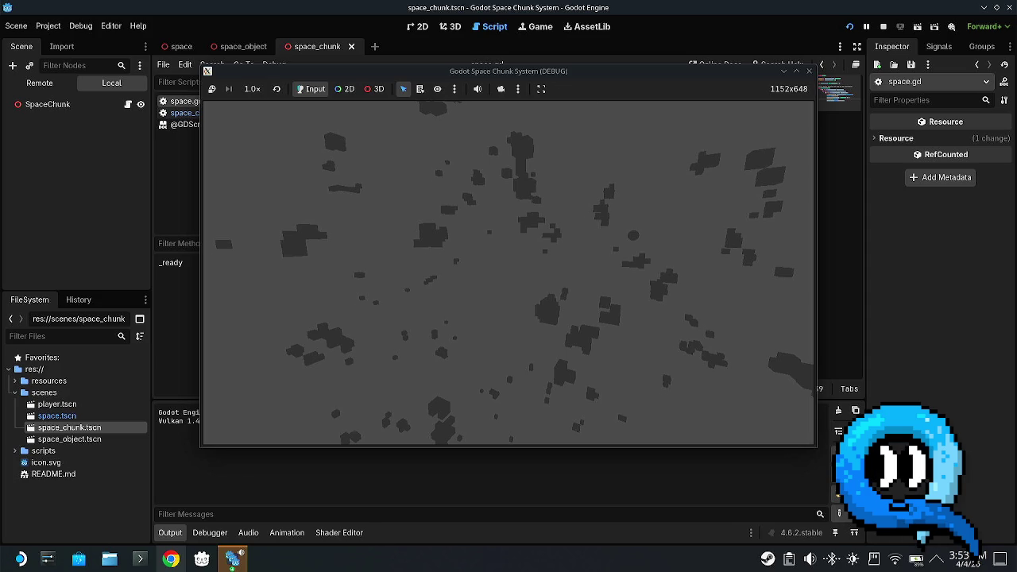
- Fly through the asteroid chunks with W and A, stop the game, and select stray text after generate()
key("w")
key("a")
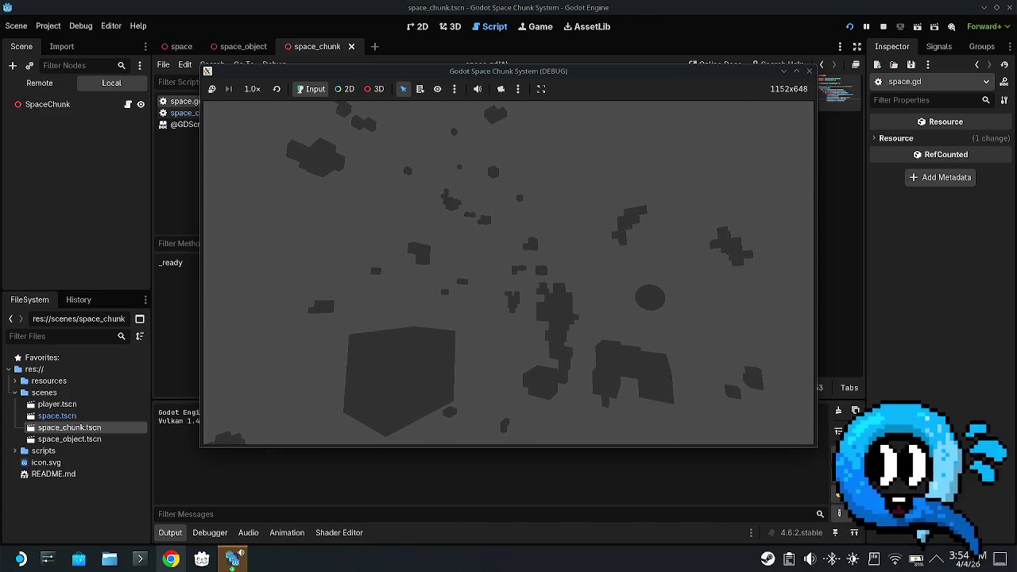
key("super")
key("Escape")
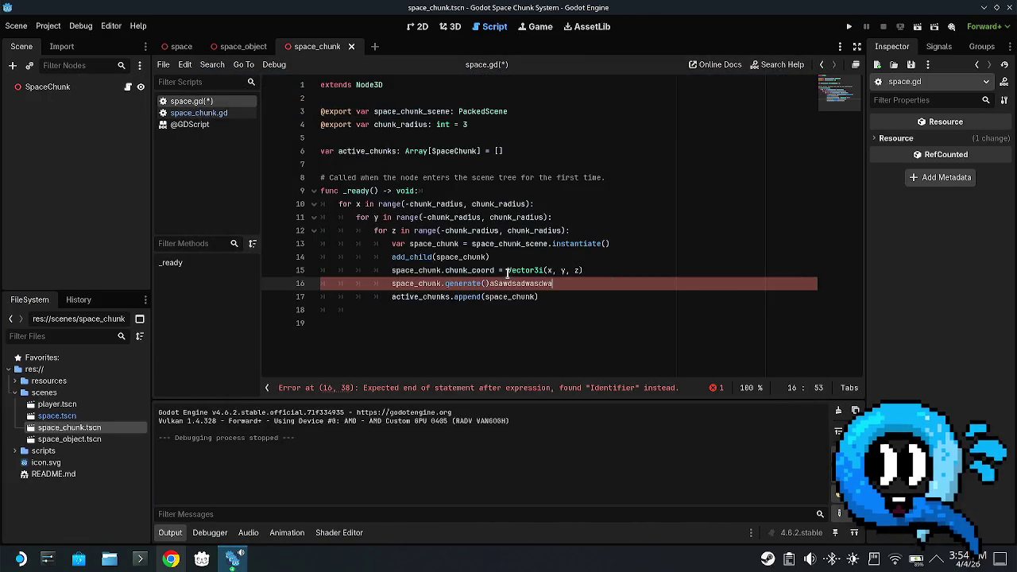
key("F8")
left_click_drag(553, 283, 491, 284)
- Delete the stray text after generate(), save space.gd, and test-run the asteroid field again
key("BackSpace")
key("ctrl+s")
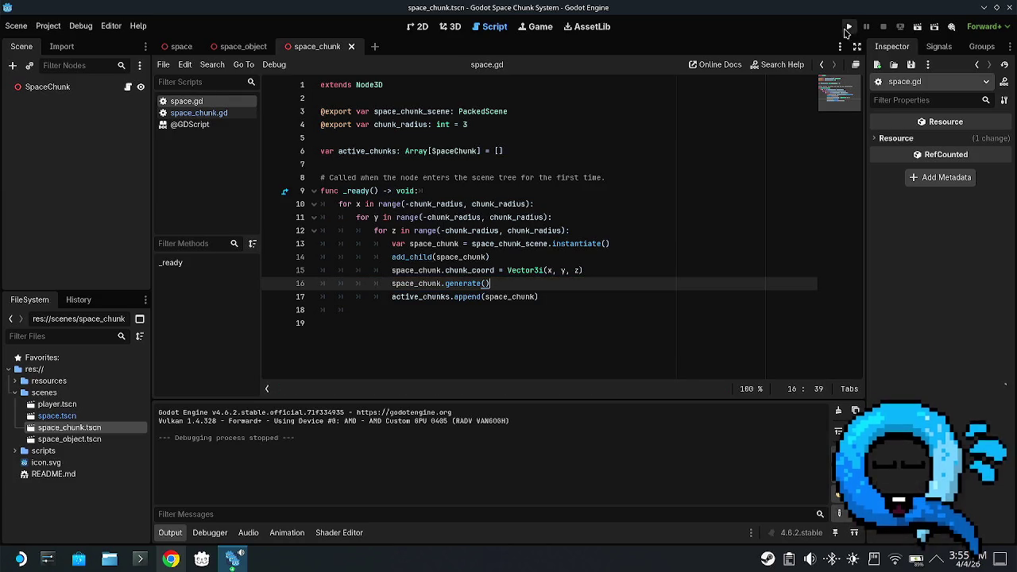
left_click(849, 26)
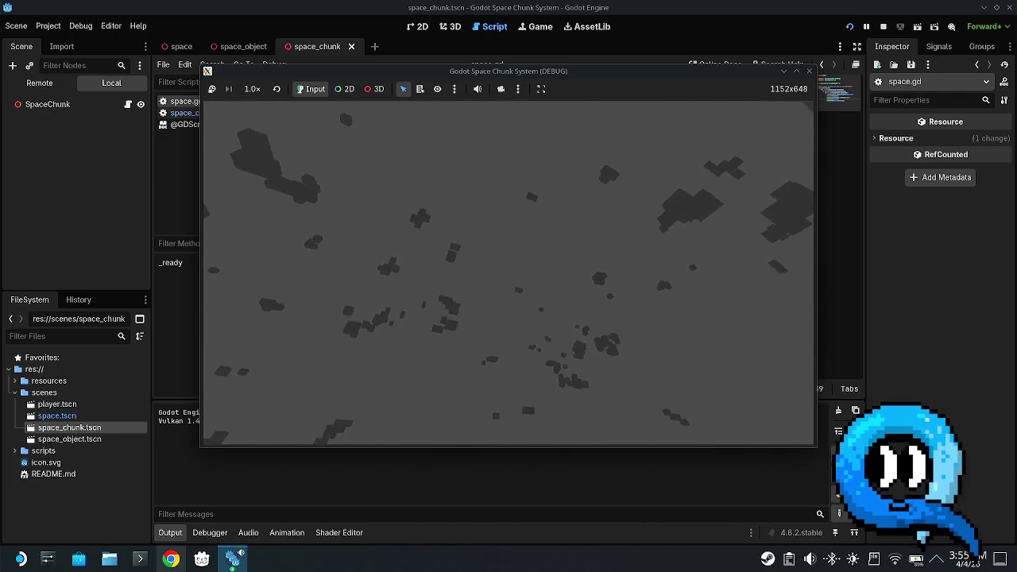
key("Escape")
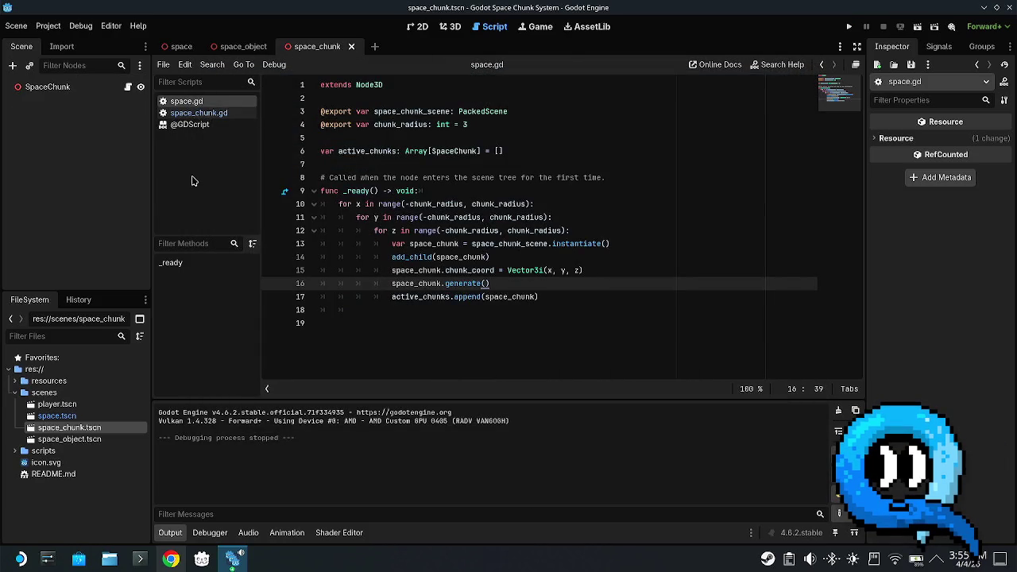
- Create a new 3D scene named World in the scenes folder
left_click(178, 46)
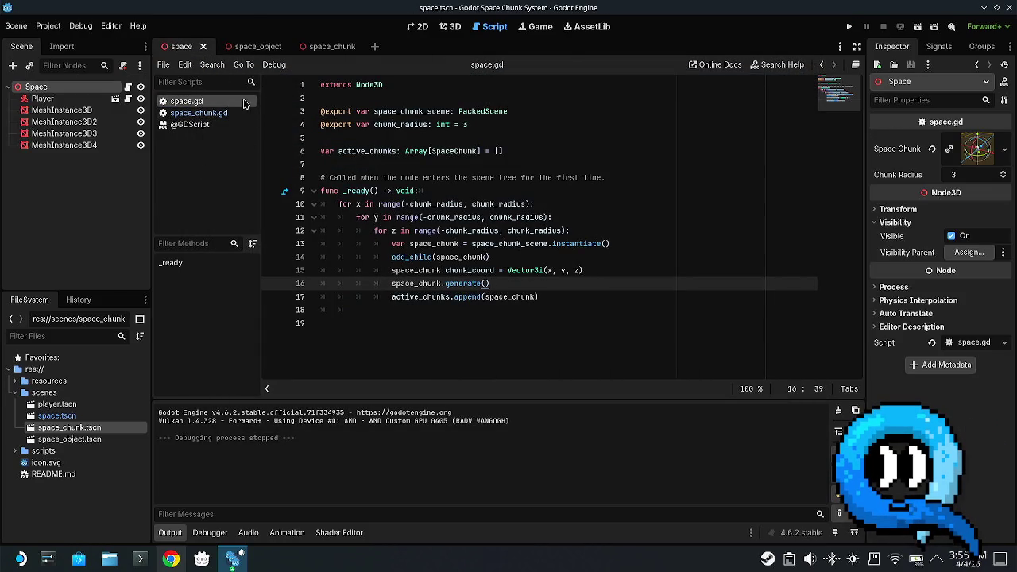
right_click(52, 393)
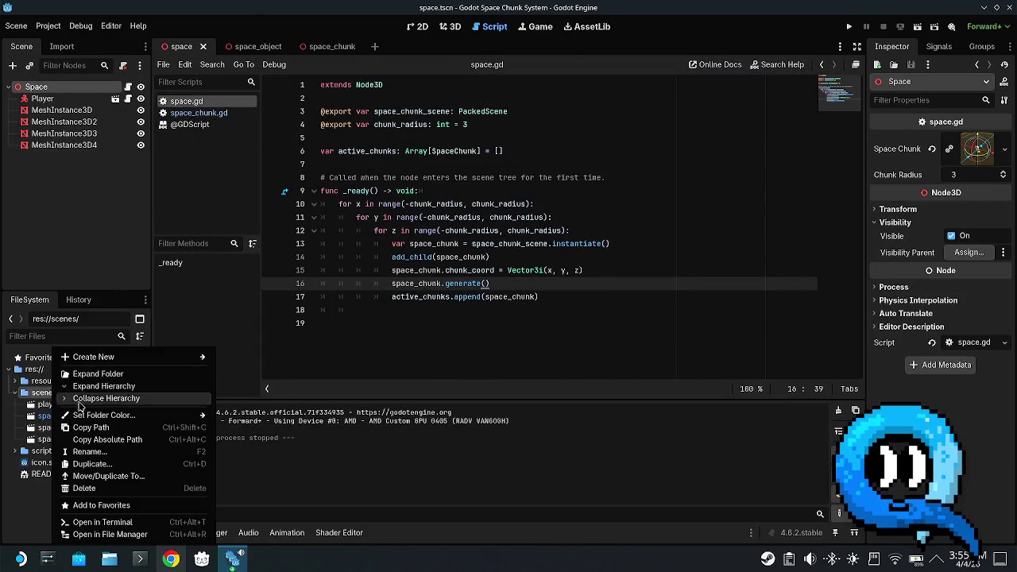
mouse_move(108, 357)
left_click(263, 369)
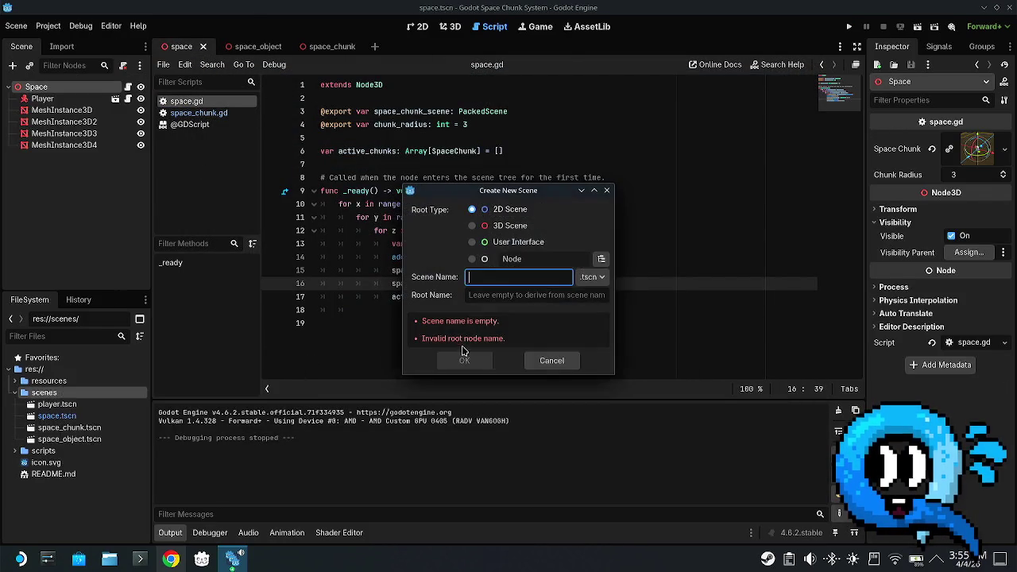
type("World")
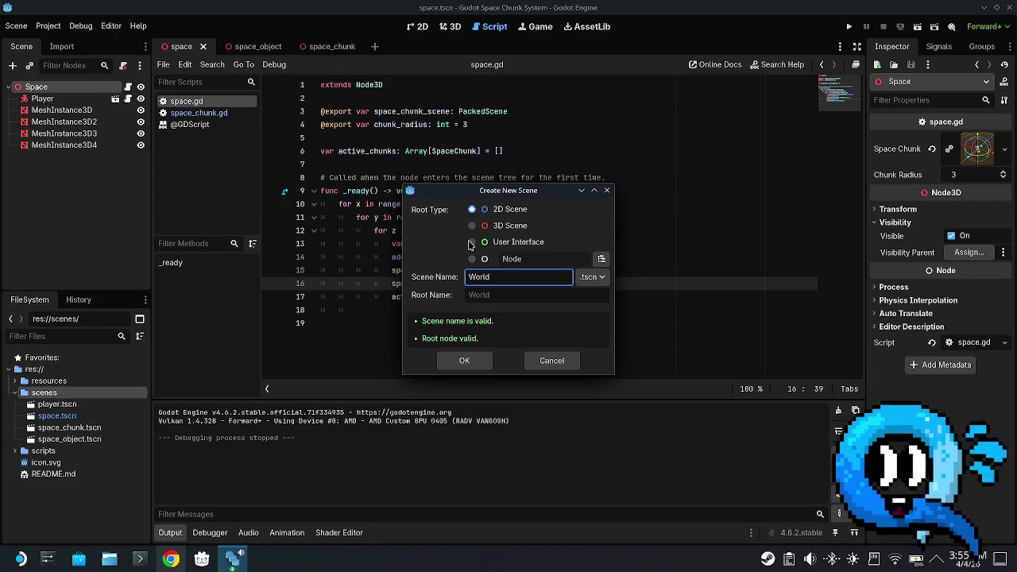
left_click(487, 228)
left_click(464, 360)
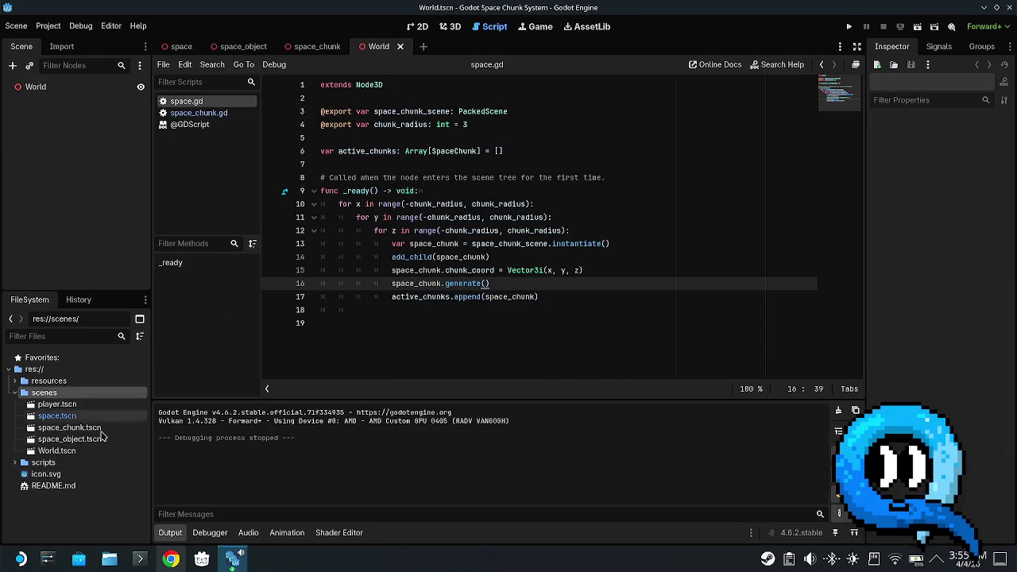
- Rename World.tscn to world.tscn and move its tab to the front
right_click(57, 453)
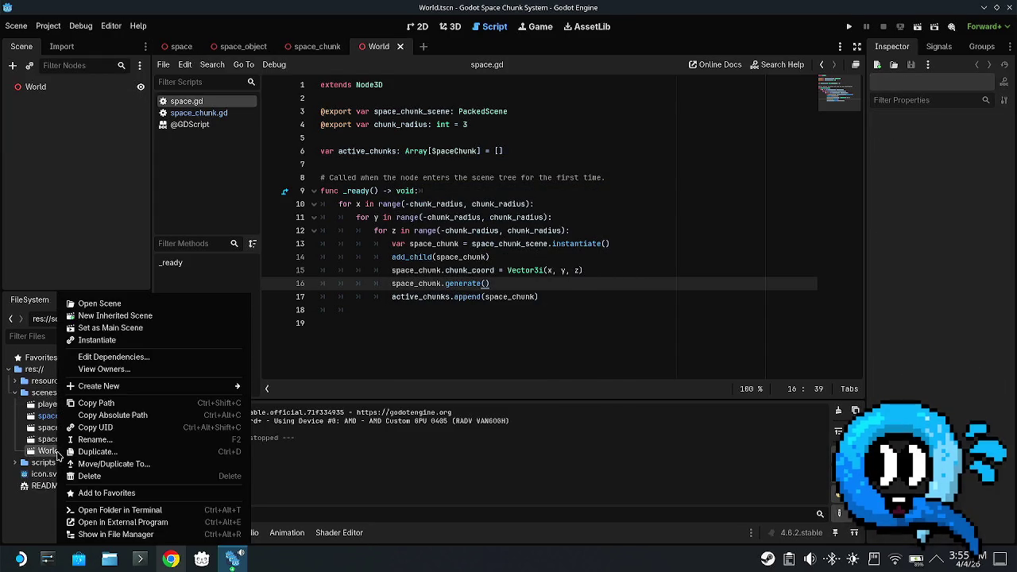
left_click(95, 439)
type("world.tscn")
key("Return")
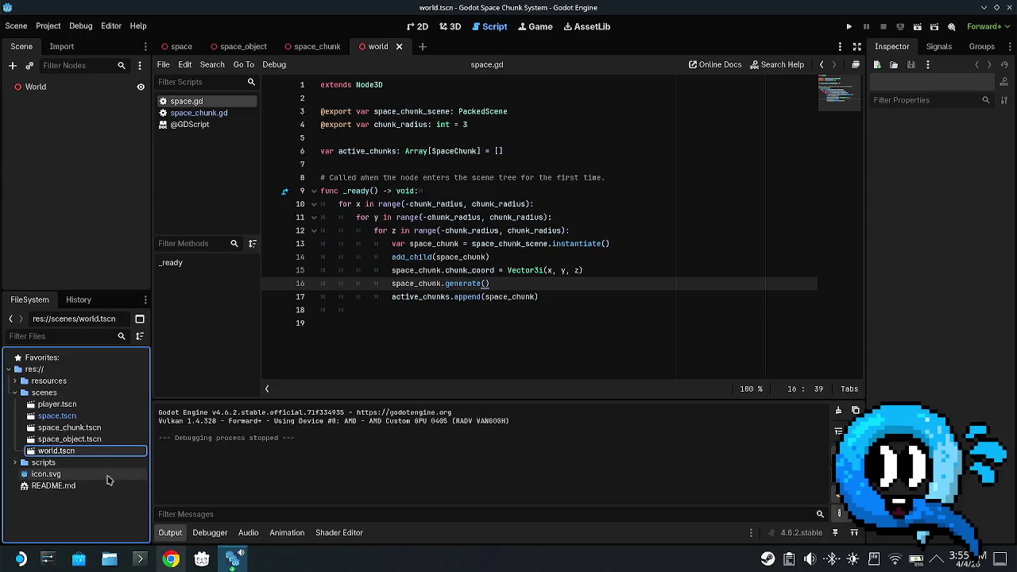
left_click_drag(372, 46, 179, 50)
- In Project Settings, locate the Main Scene setting under Application > Run
left_click(50, 27)
left_click(68, 39)
left_click(246, 180)
left_click(239, 189)
left_click(230, 212)
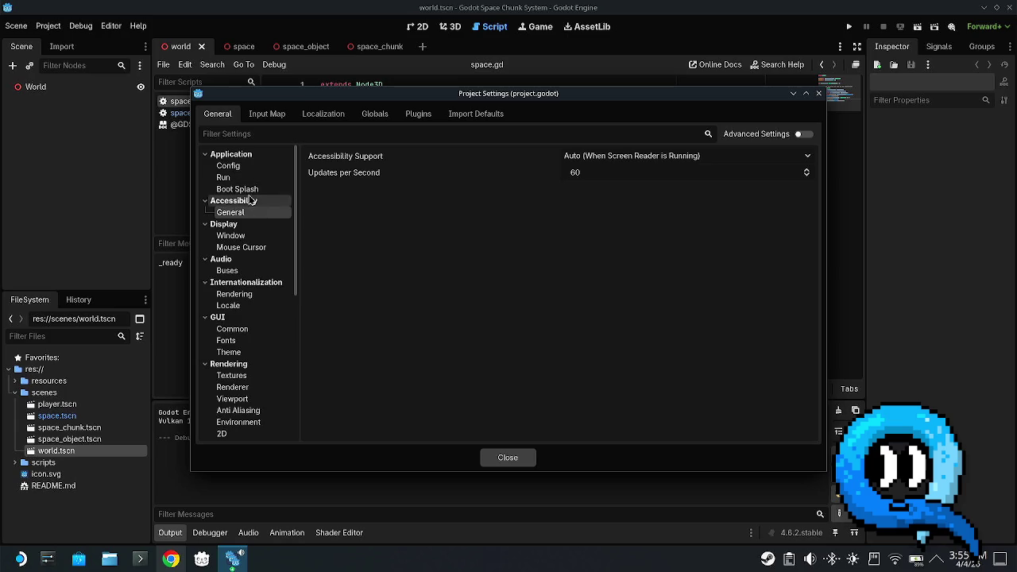
left_click(248, 201)
left_click(231, 213)
left_click(237, 189)
left_click(238, 166)
left_click(251, 178)
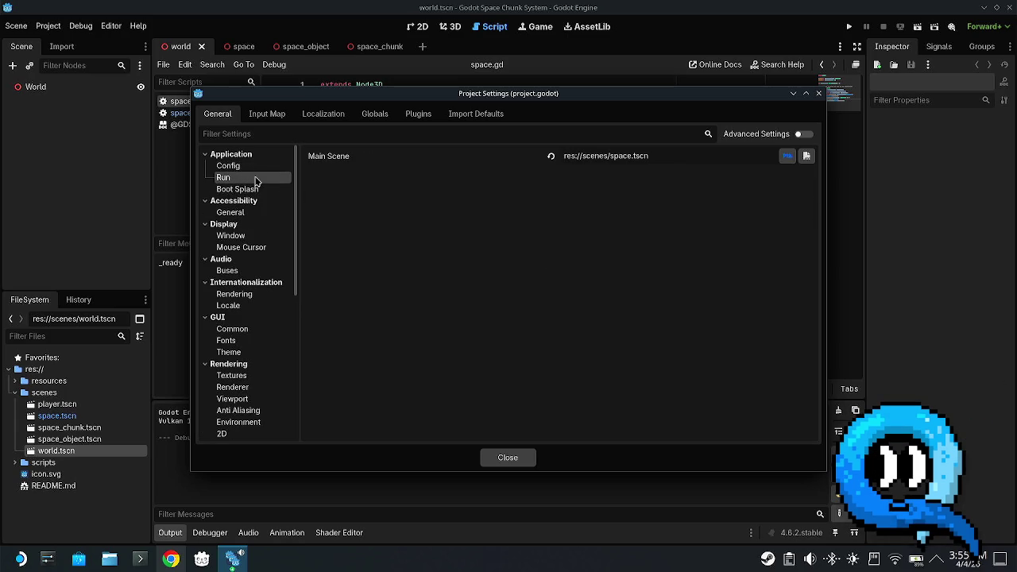
left_click(250, 189)
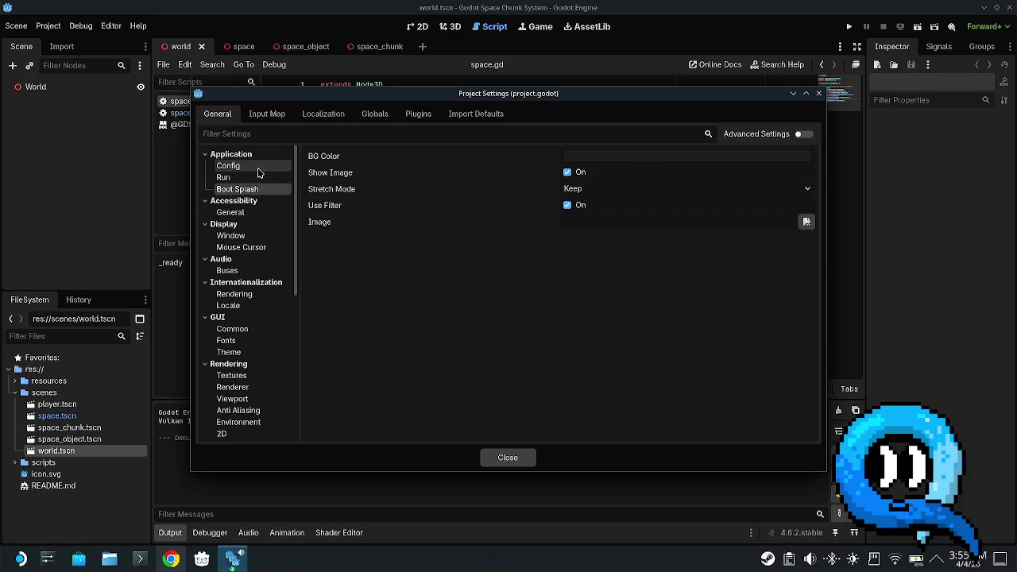
left_click(257, 167)
left_click(246, 180)
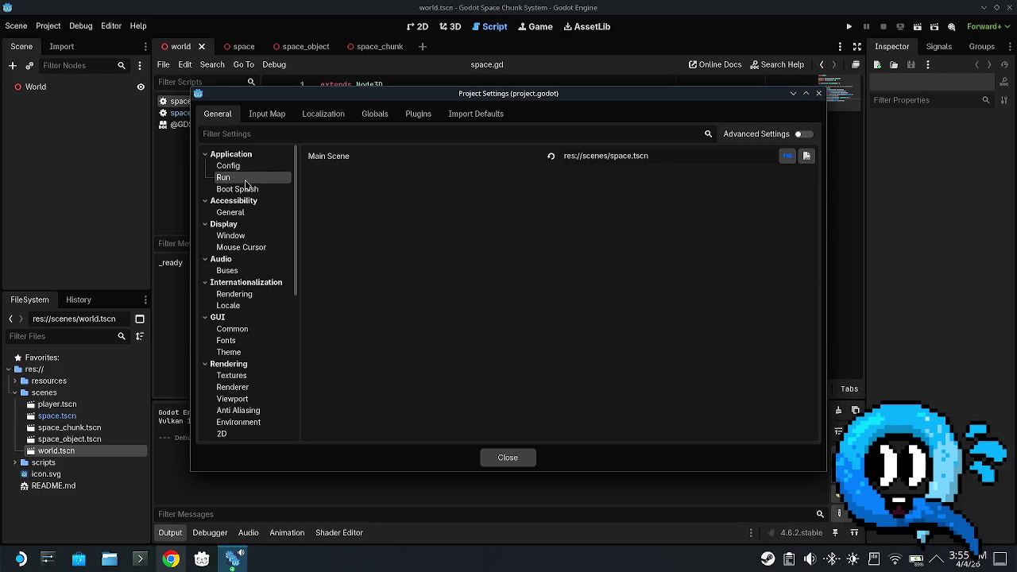
- Set Main Scene to res://scenes/world.tscn and close Project Settings
left_click(785, 157)
double_click(261, 164)
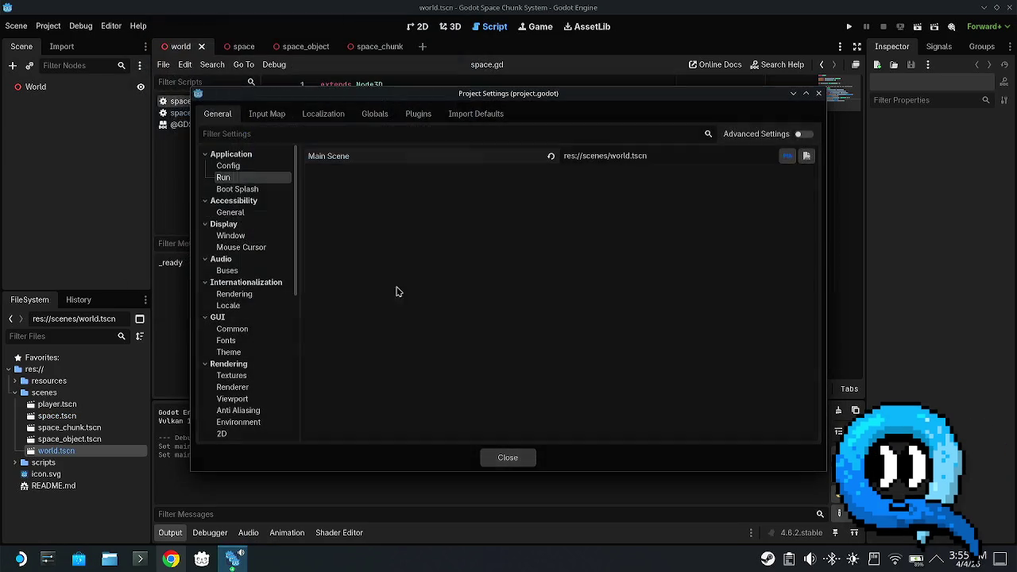
left_click(507, 457)
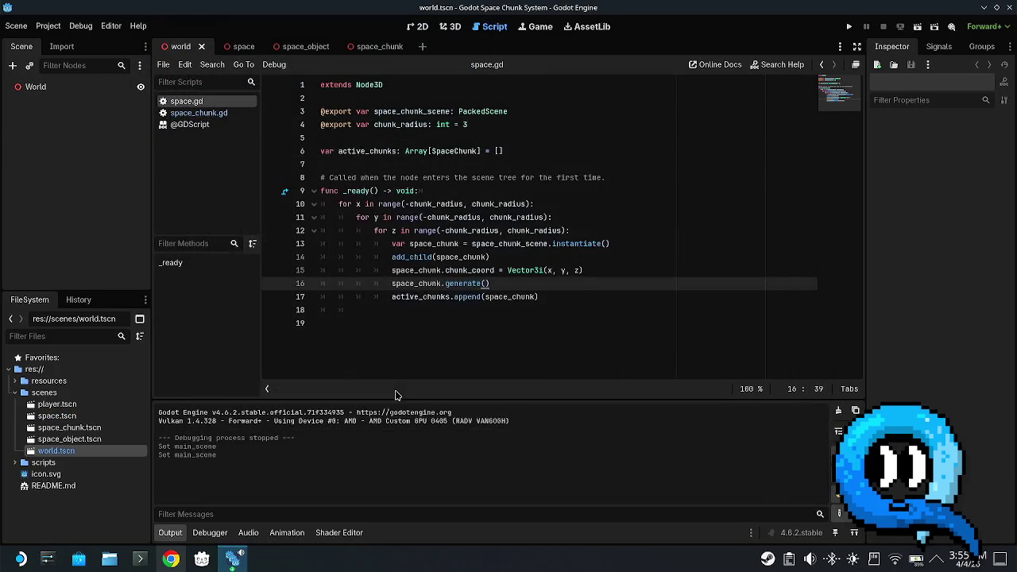
left_click(628, 181)
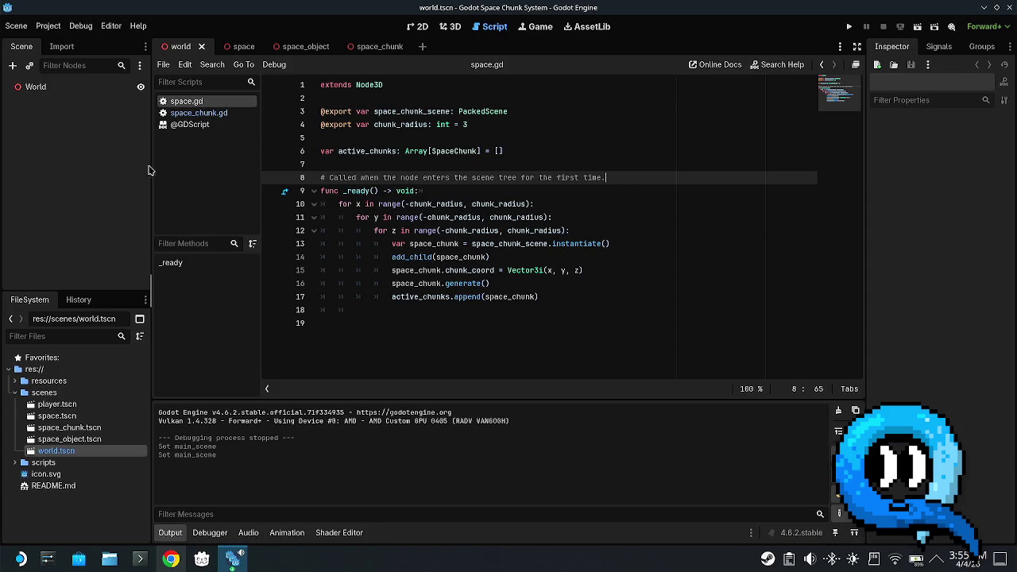
- Instance space.tscn under World, then delete the Player node from the space scene
left_click(70, 439)
mouse_move(68, 413)
left_mouse_down()
mouse_move(31, 83)
mouse_move(28, 95)
left_mouse_up()
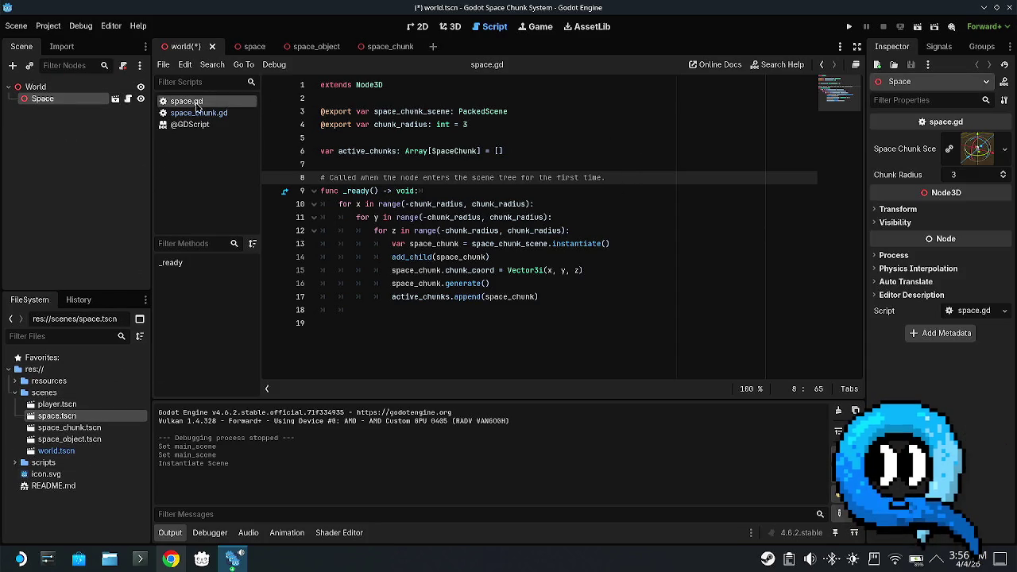
left_click(242, 46)
left_click(42, 98)
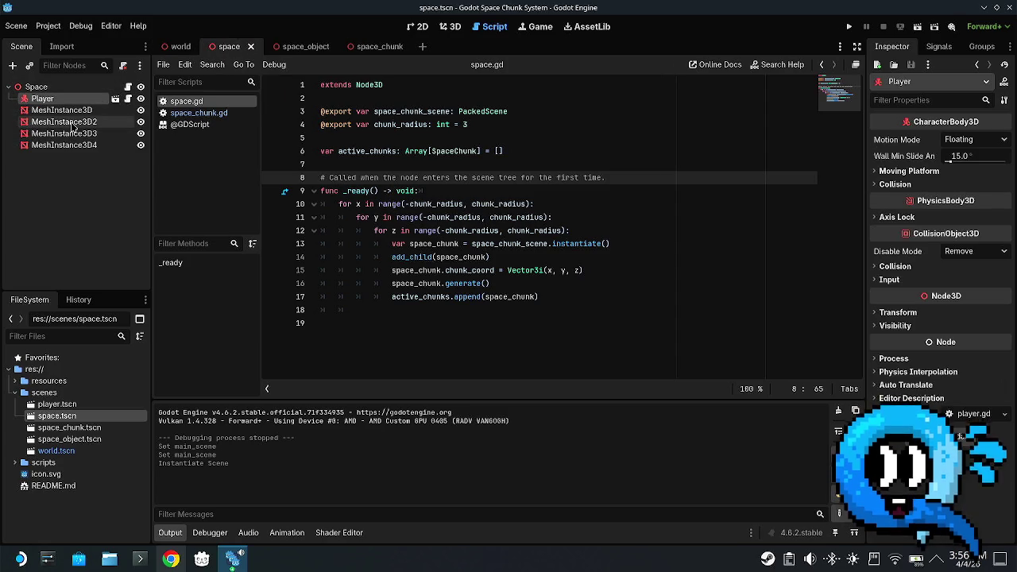
key("Delete")
left_click(481, 296)
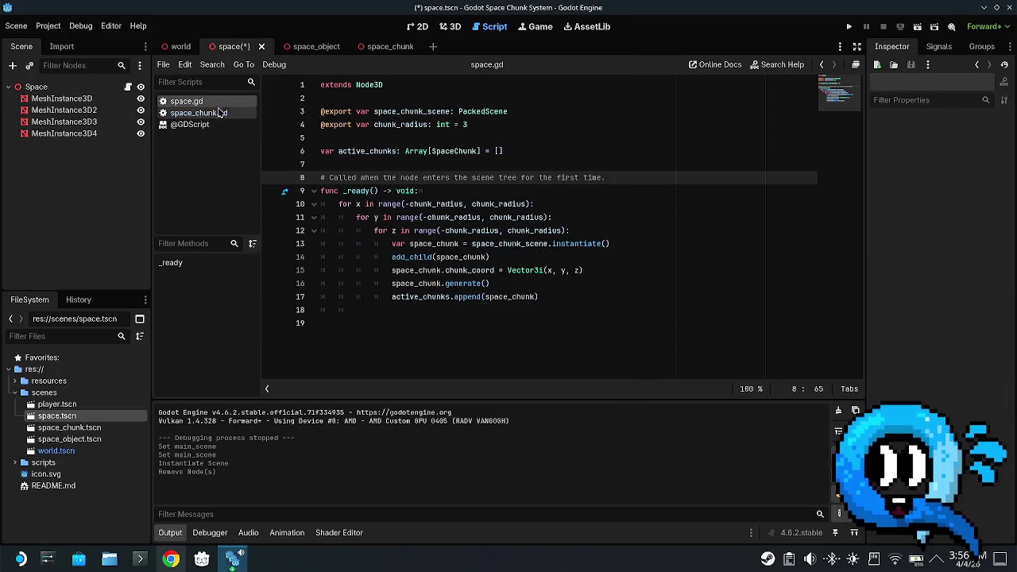
- Back in the world scene, instance player.tscn as a child of World
left_click(175, 46)
left_click_drag(57, 404, 56, 103)
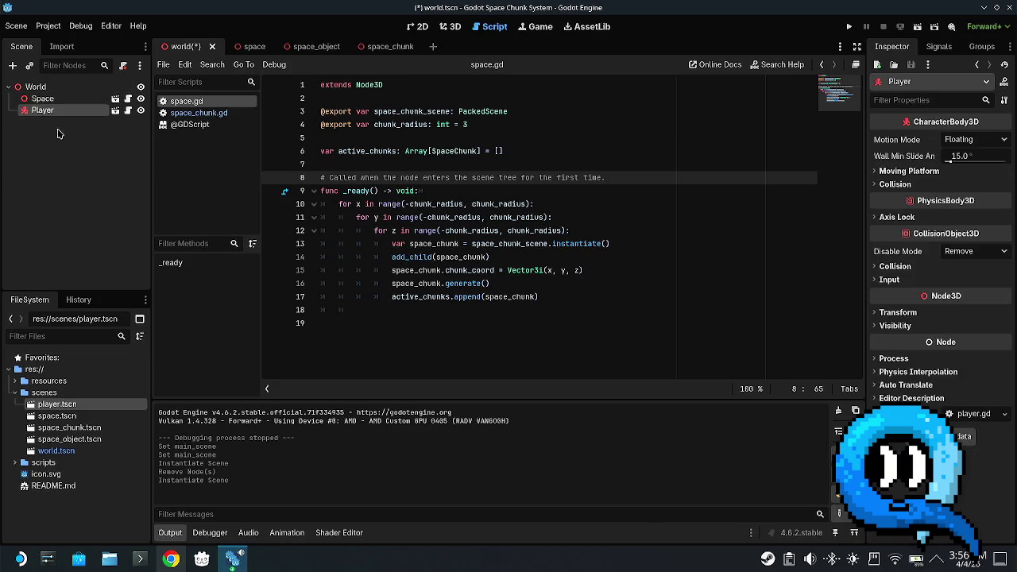
right_click(49, 88)
- Add a WorldEnvironment child node to World by searching 'envi'
left_click(86, 93)
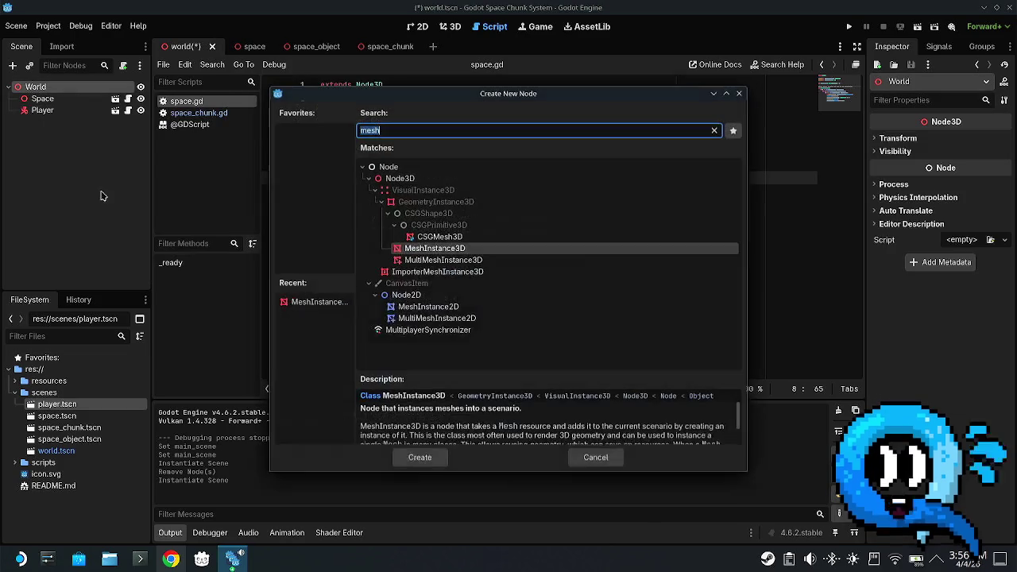
type("wo")
key("BackSpace")
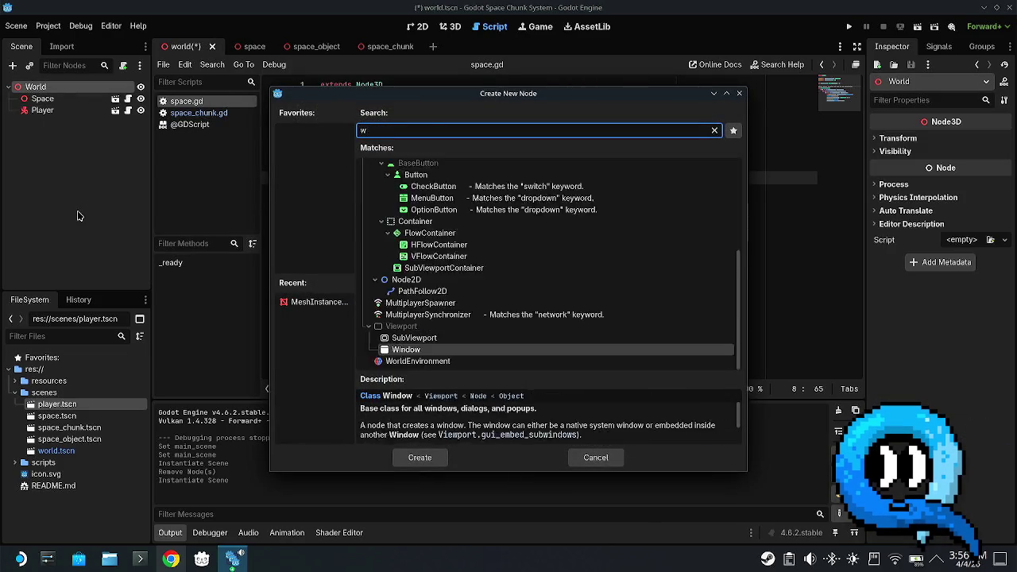
key("BackSpace")
type("emnv")
key("BackSpace")
key("BackSpace")
key("BackSpace")
type("nriton")
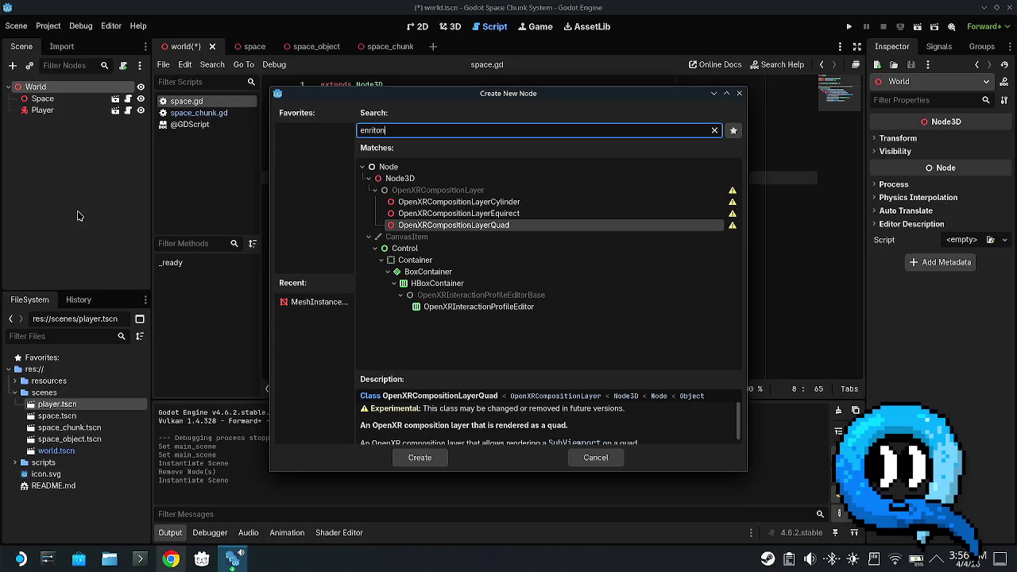
key("BackSpace")
key("BackSpace")
key("BackSpace")
type("envi")
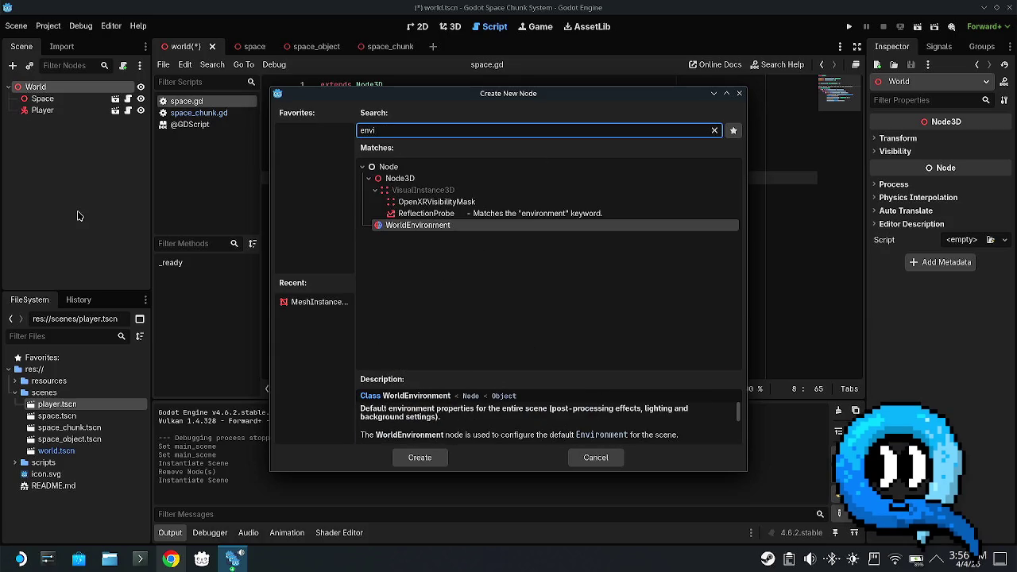
key("Return")
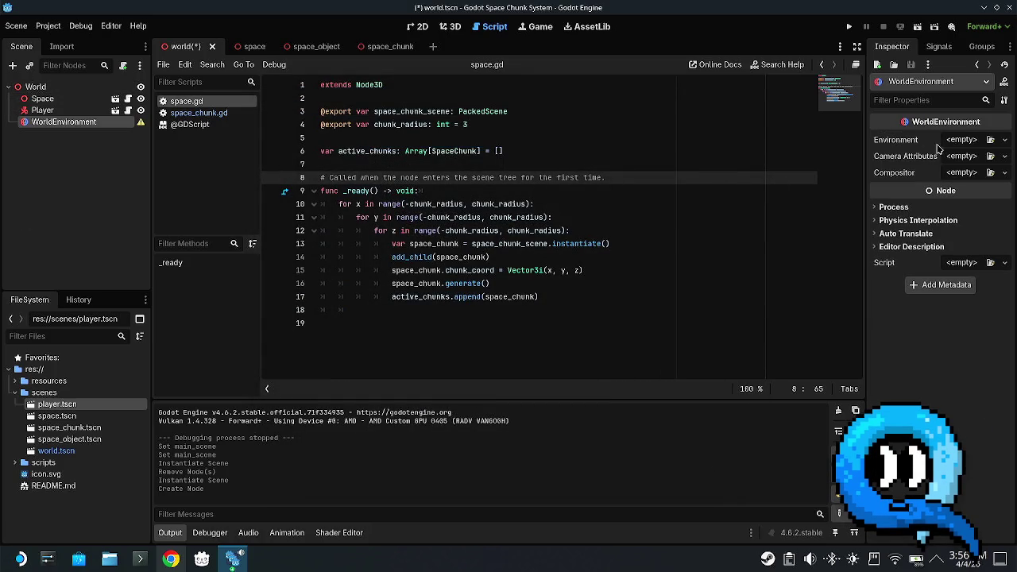
- Assign a New Environment resource to the WorldEnvironment, then test-run the game with F5
left_click(1004, 140)
left_click(978, 172)
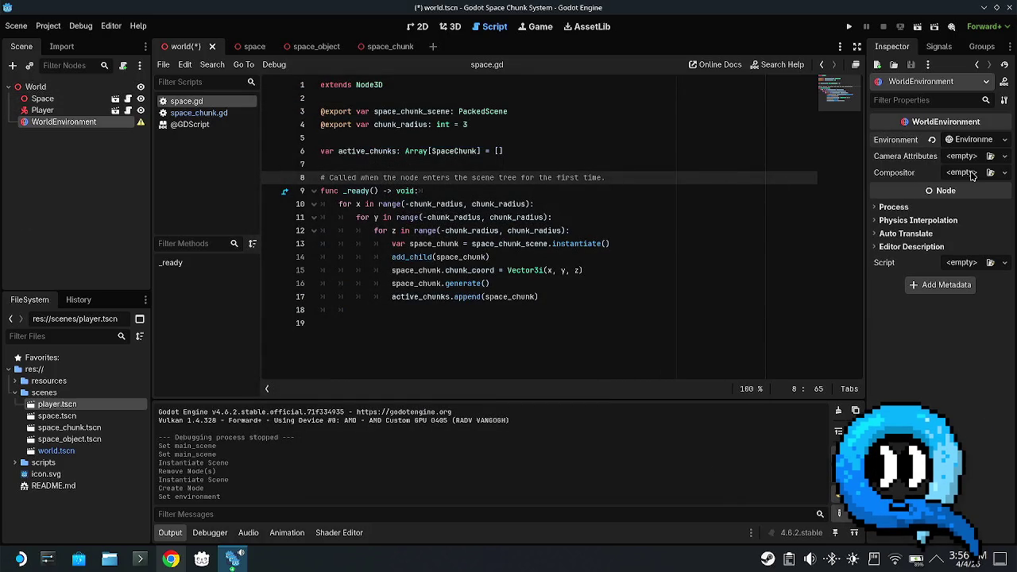
left_click(975, 139)
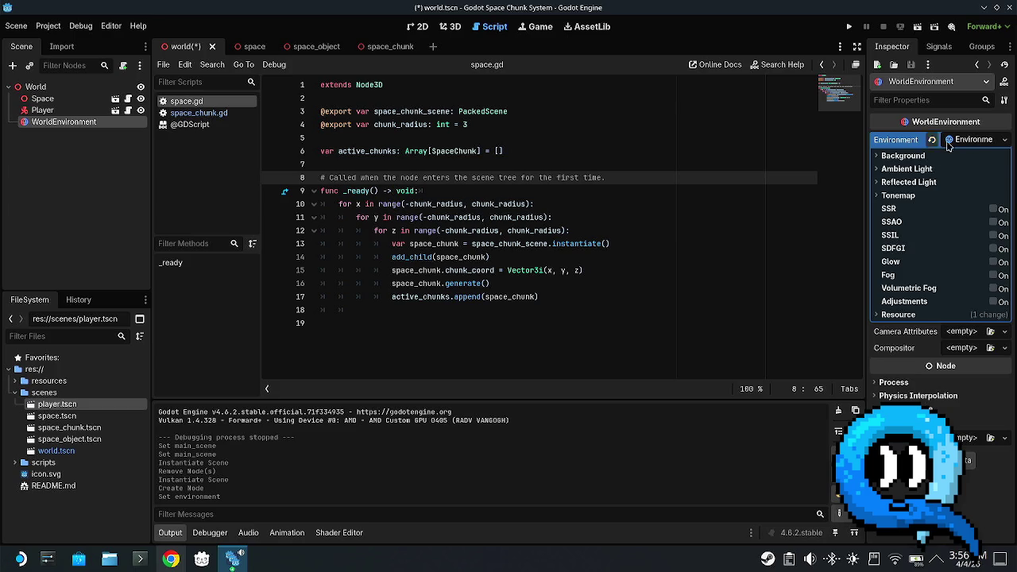
left_click(950, 141)
key("F5")
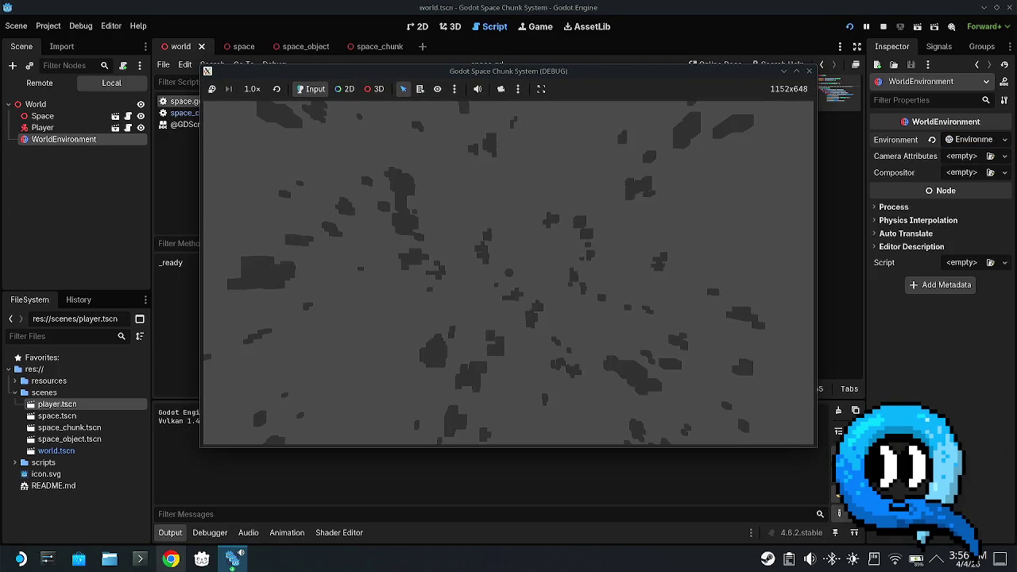
key("Escape")
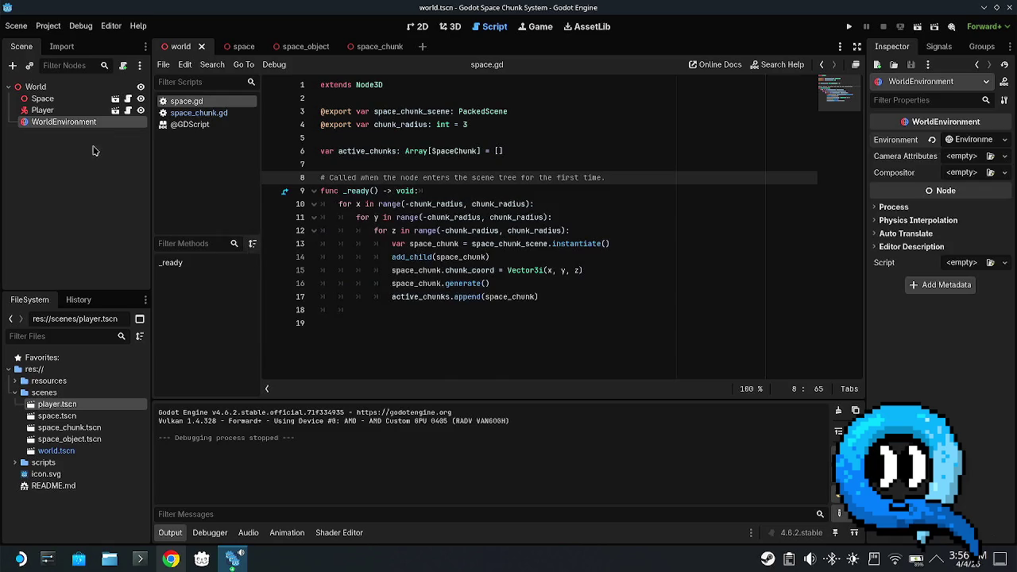
- Add a DirectionalLight3D child node to World by searching 'direc'
left_click(93, 151)
right_click(36, 144)
left_click(63, 89)
right_click(63, 89)
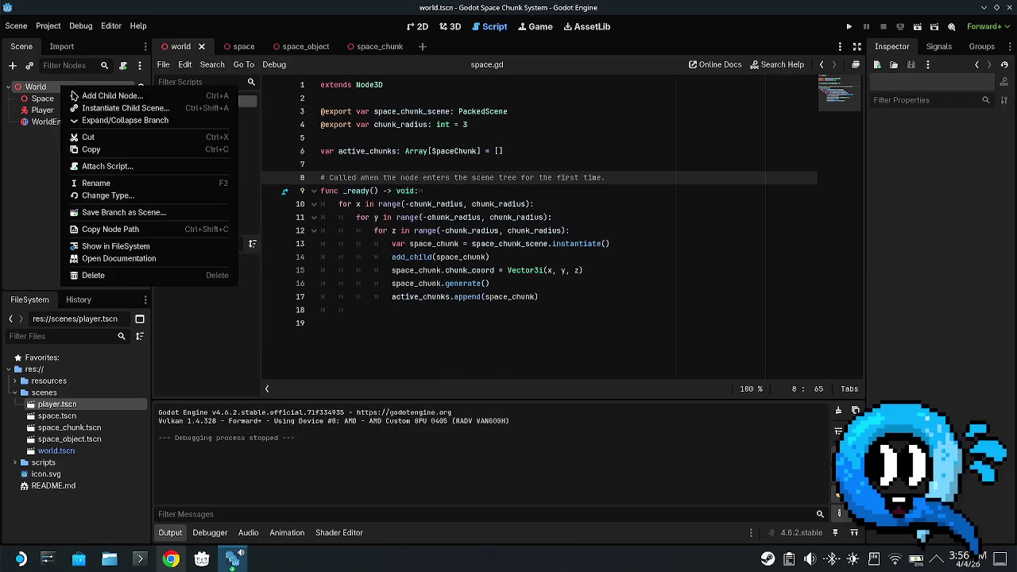
left_click(103, 95)
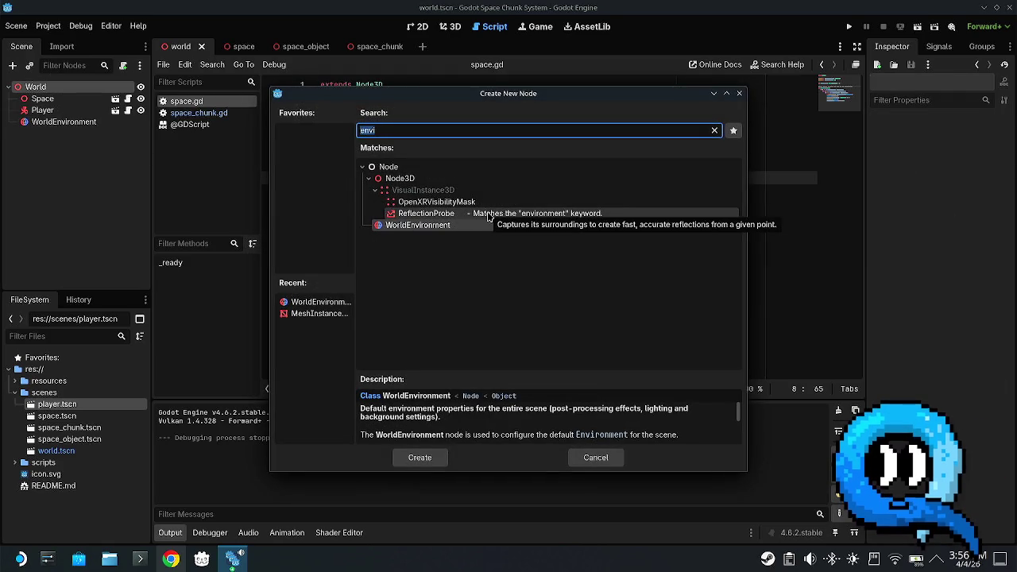
type("rem")
key("ctrl+a")
key("BackSpace")
type("direc")
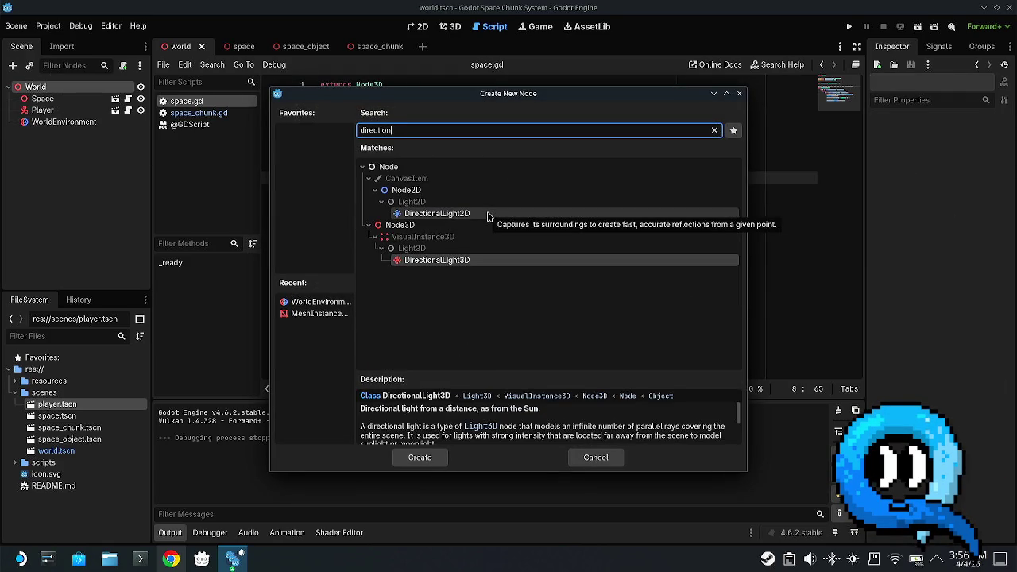
left_click(518, 261)
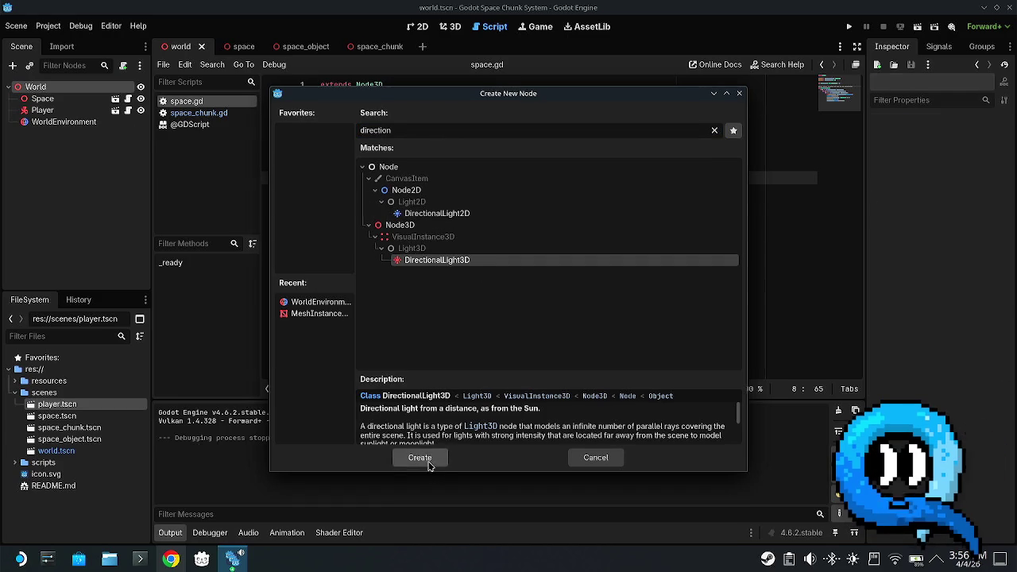
left_click(428, 465)
- In the 3D view, drag the light's Y gizmo to raise it high above the origin
left_click(451, 26)
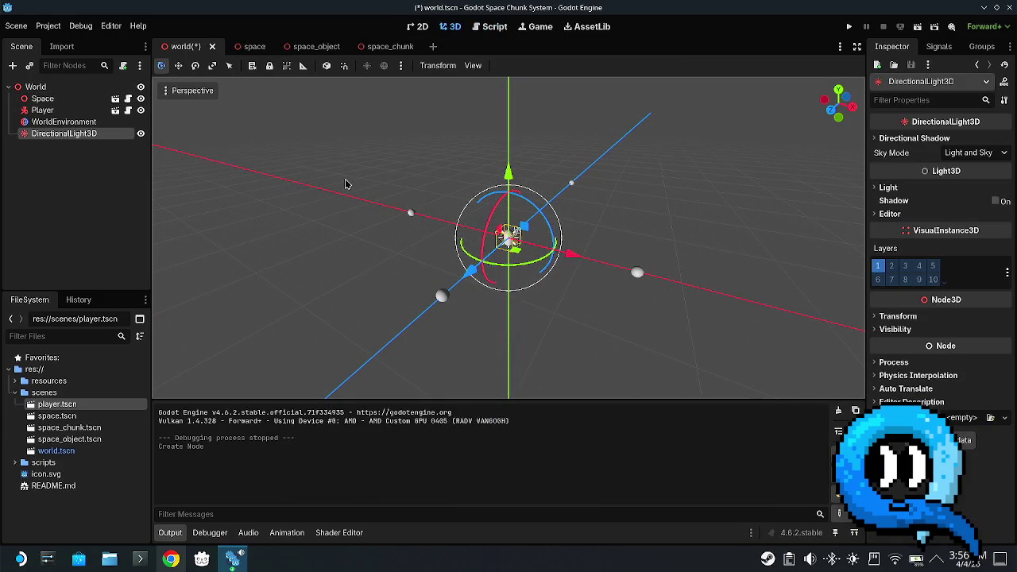
left_click_drag(509, 174, 508, 80)
scroll(603, 205, "down", 2)
scroll(604, 205, "down", 1)
left_click_drag(515, 139, 548, 16)
scroll(540, 209, "down", 5)
scroll(588, 215, "down", 3)
left_click_drag(516, 157, 550, 88)
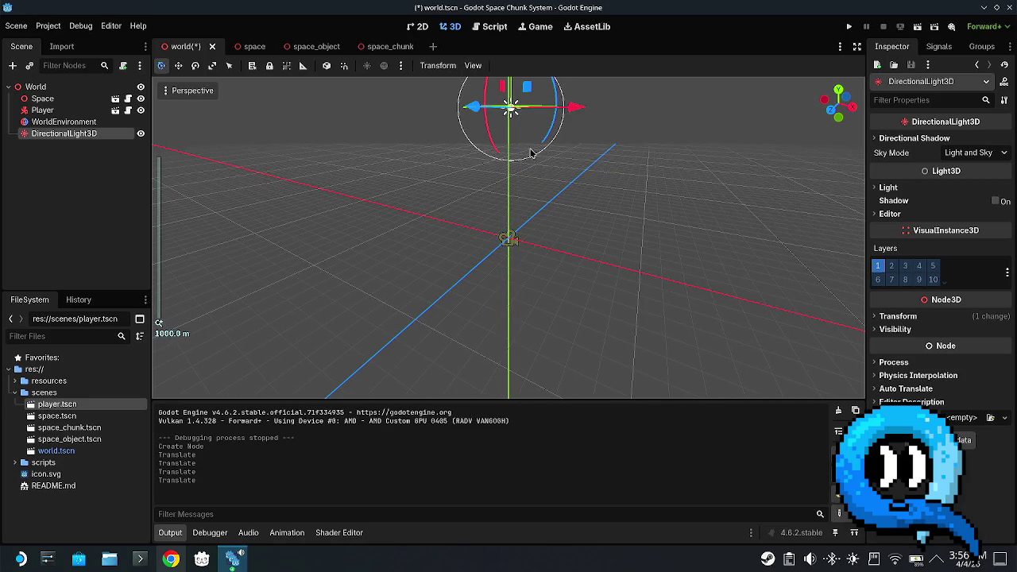
mouse_move(574, 212)
left_mouse_down()
mouse_move(583, 148)
mouse_move(509, 87)
mouse_move(534, 8)
left_mouse_up()
scroll(532, 170, "down", 3)
mouse_move(535, 178)
left_mouse_down()
mouse_move(529, 261)
mouse_move(551, 310)
mouse_move(588, 107)
left_mouse_up()
scroll(588, 106, "up", 2)
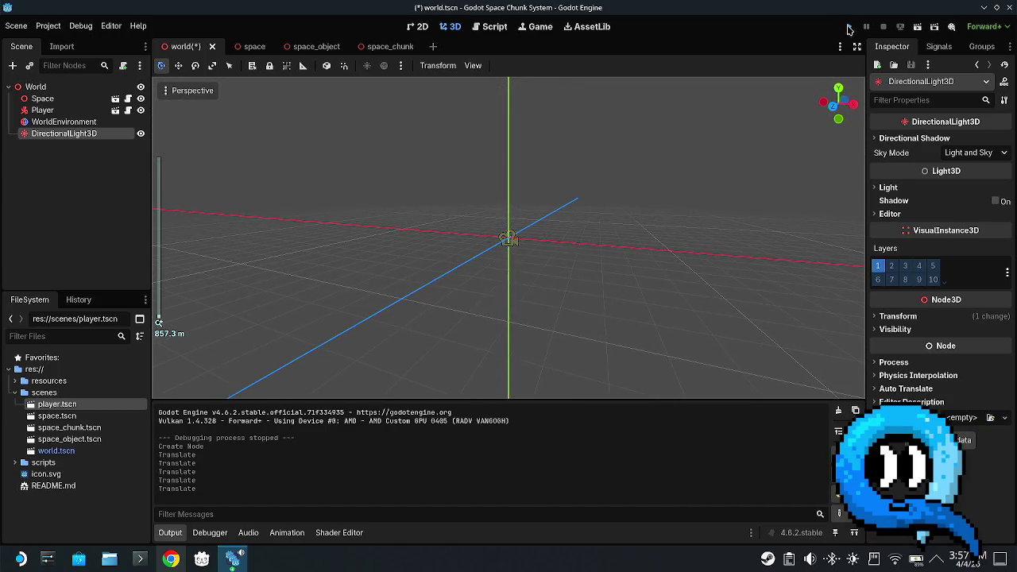
- Save and run the world scene with the new light, stop it, and deselect DirectionalLight3D
left_click(848, 28)
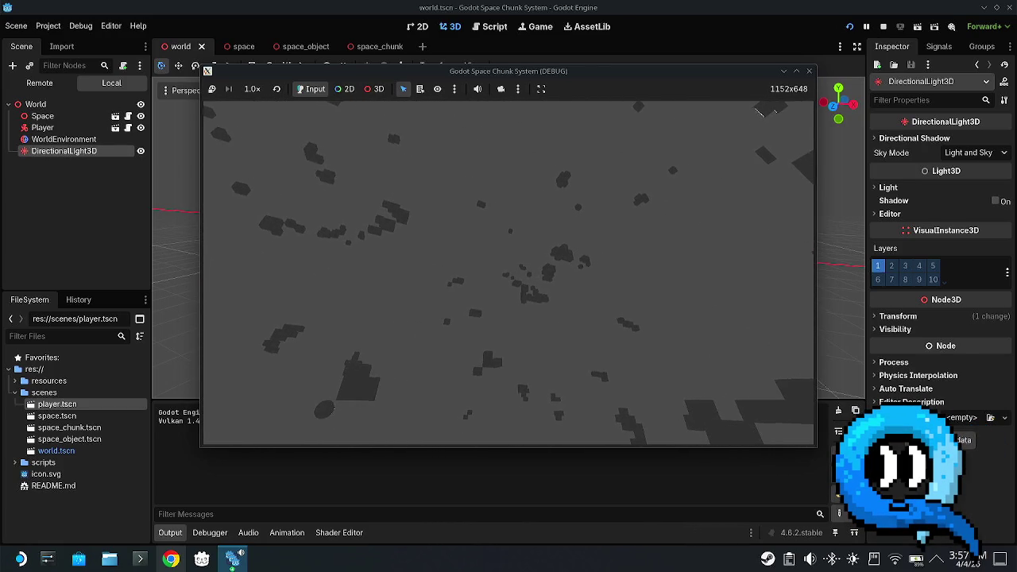
key("Escape")
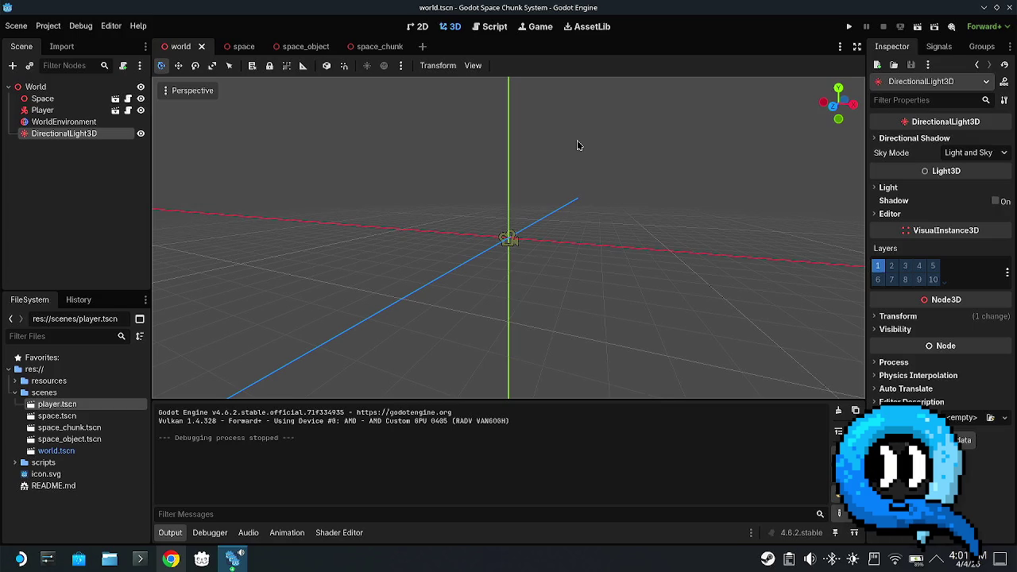
left_click(98, 165)
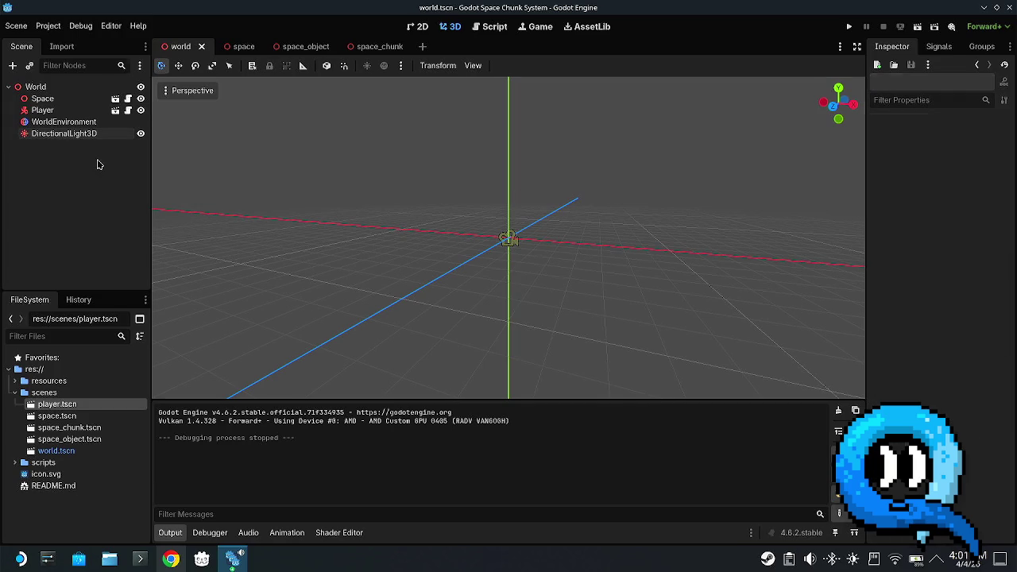
left_click(68, 104)
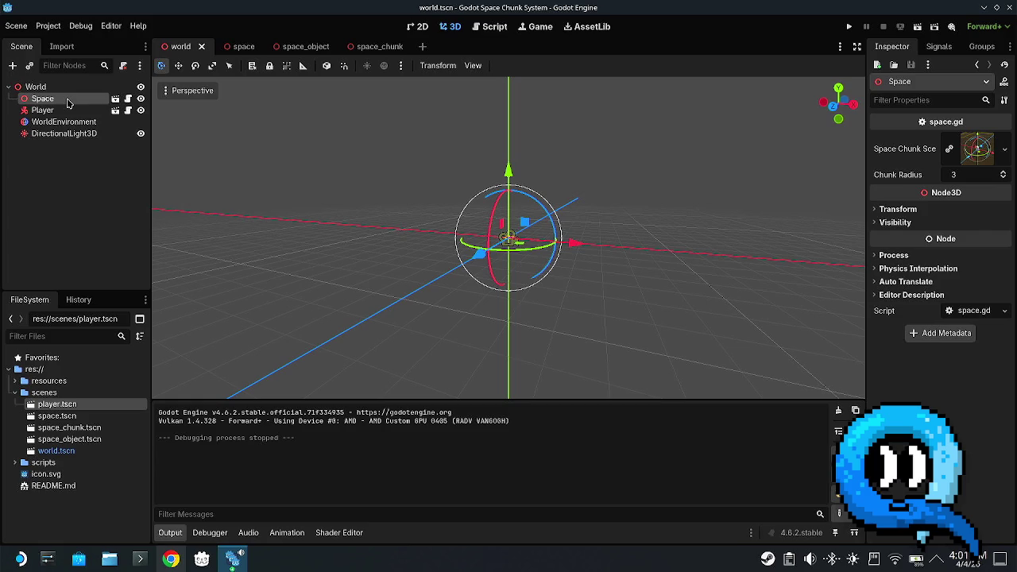
left_click(55, 111)
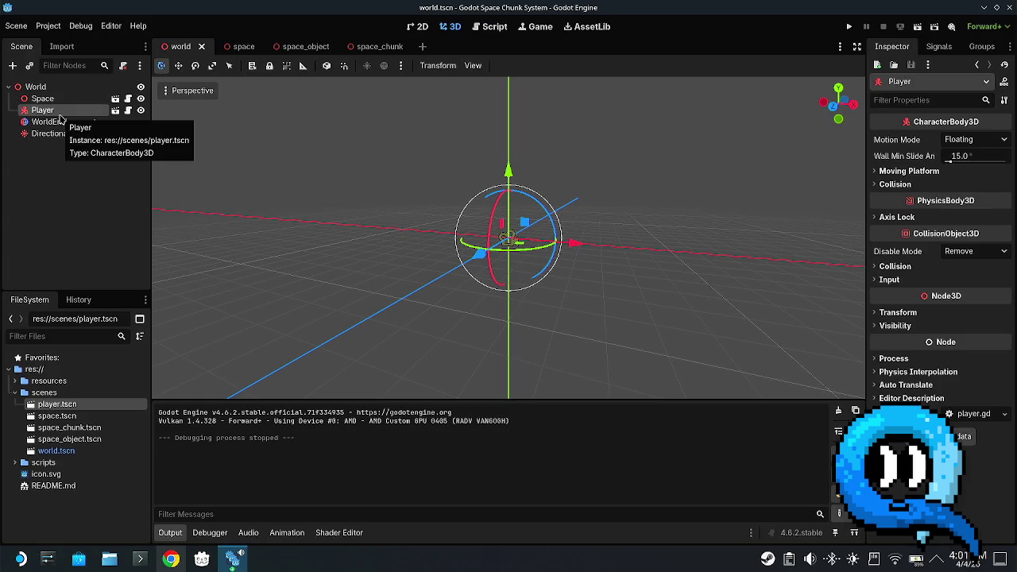
left_click(51, 197)
left_click(52, 122)
left_click(52, 133)
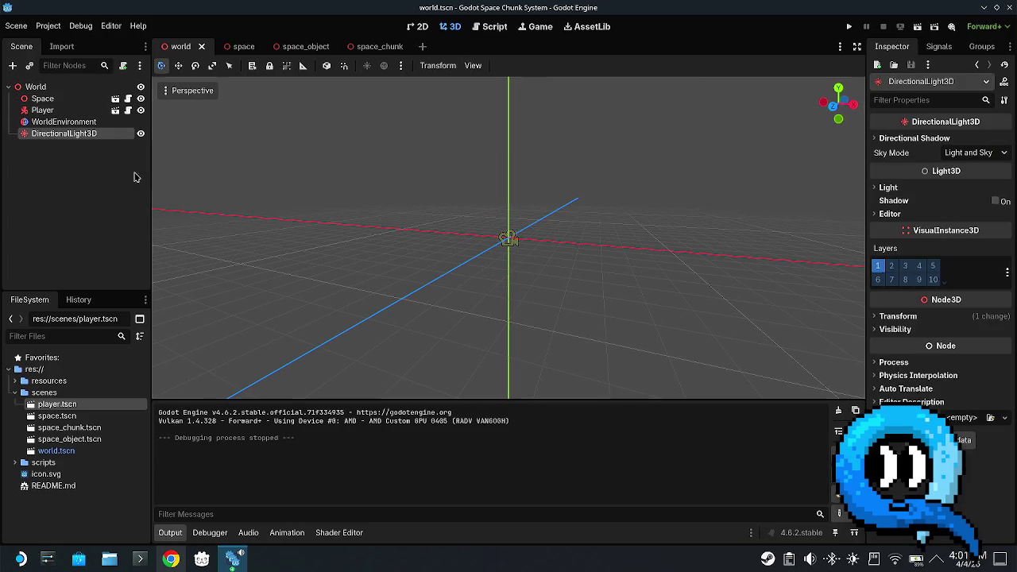
left_click(849, 26)
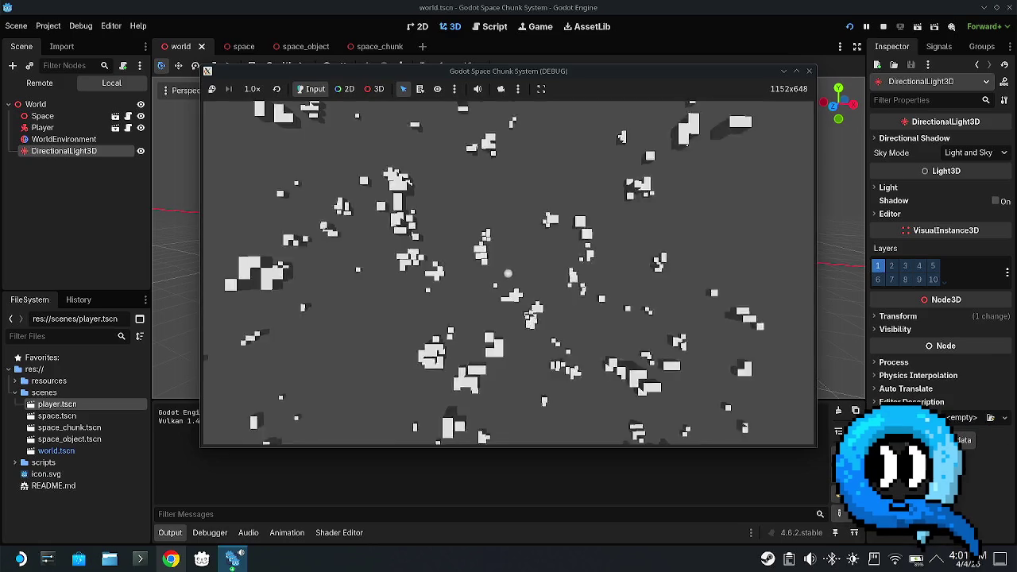
key("Escape")
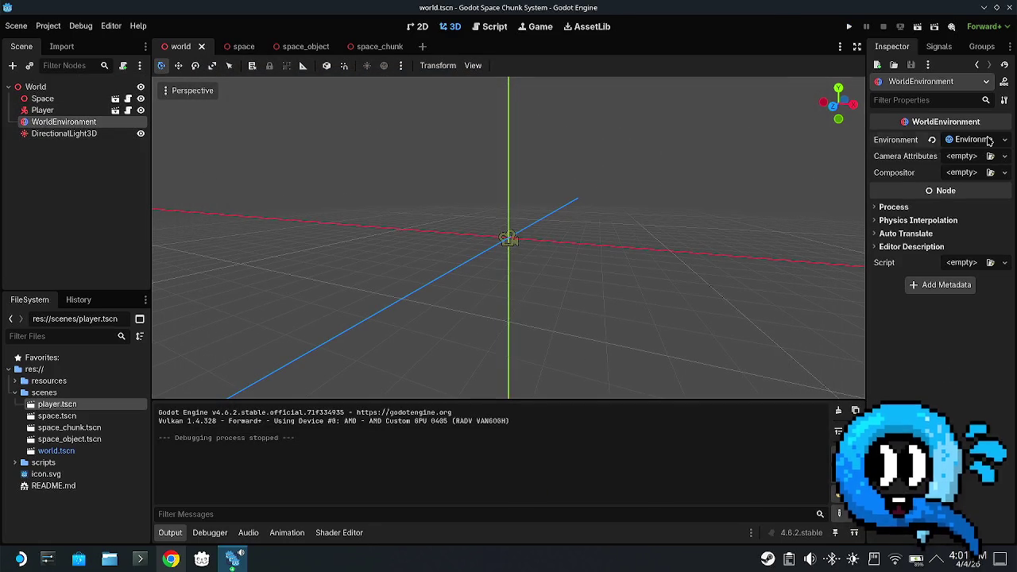
- Set the WorldEnvironment background mode to Custom Color, keeping it black
left_click(971, 140)
left_click(903, 157)
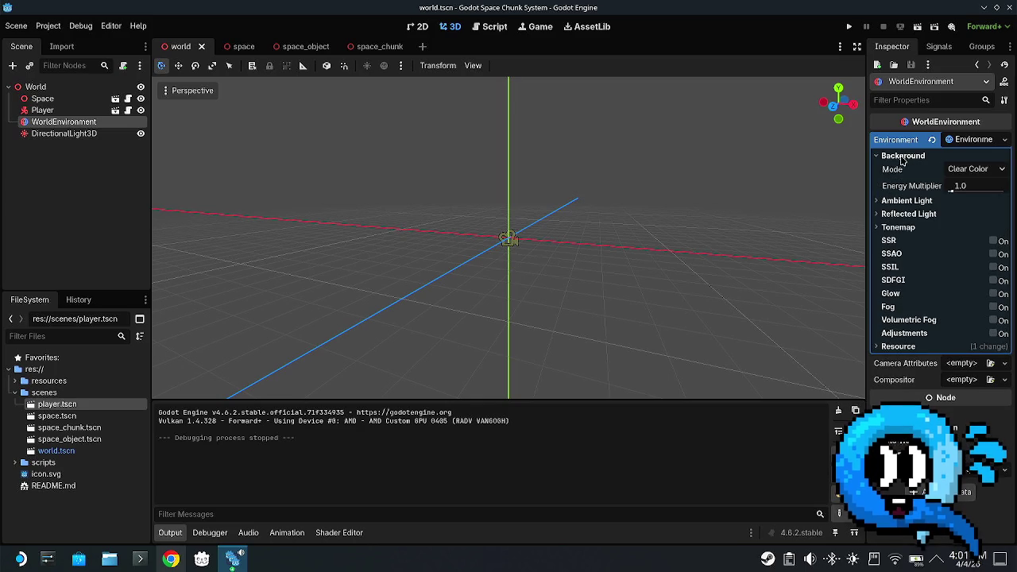
left_click(980, 170)
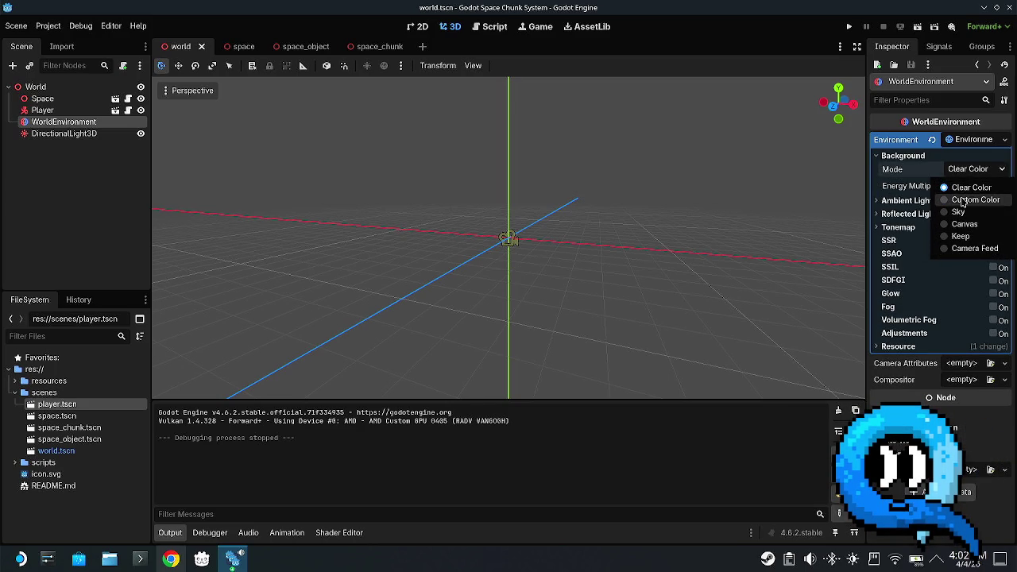
left_click(967, 200)
left_click(976, 185)
left_click(979, 180)
- Set the ambient light source to Color, raise it to white, and test-run the game
left_click(905, 217)
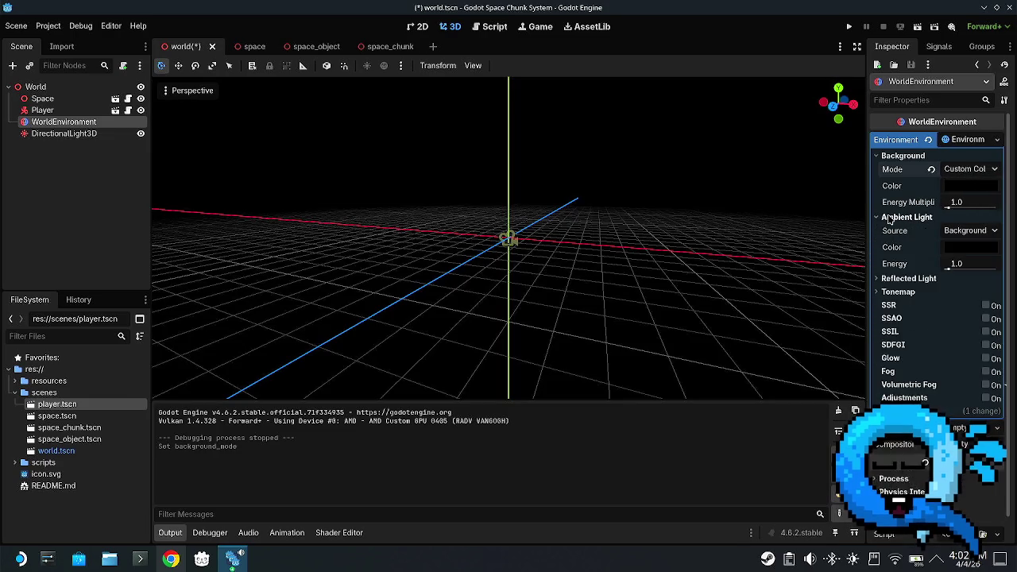
left_click(966, 230)
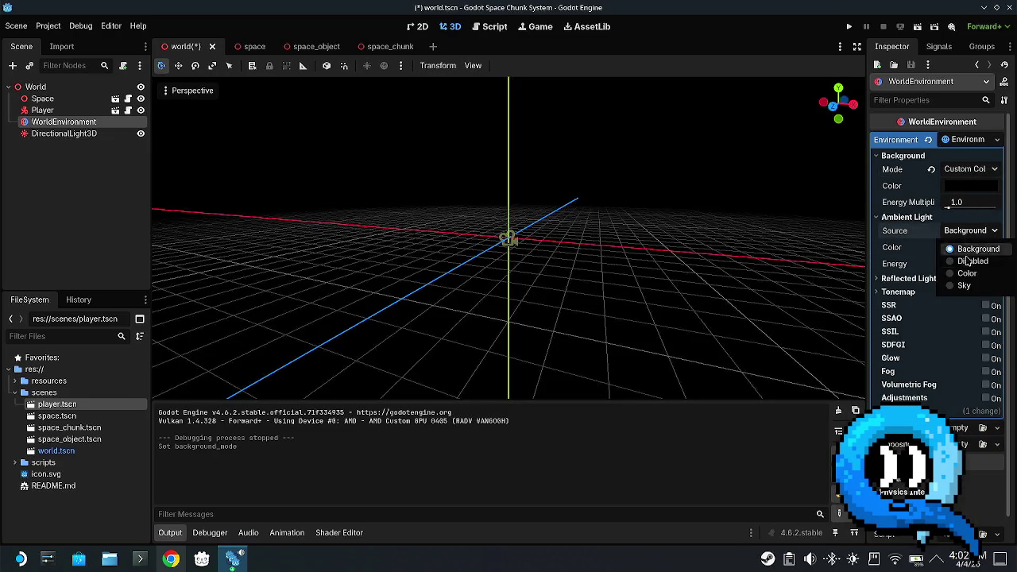
left_click(975, 264)
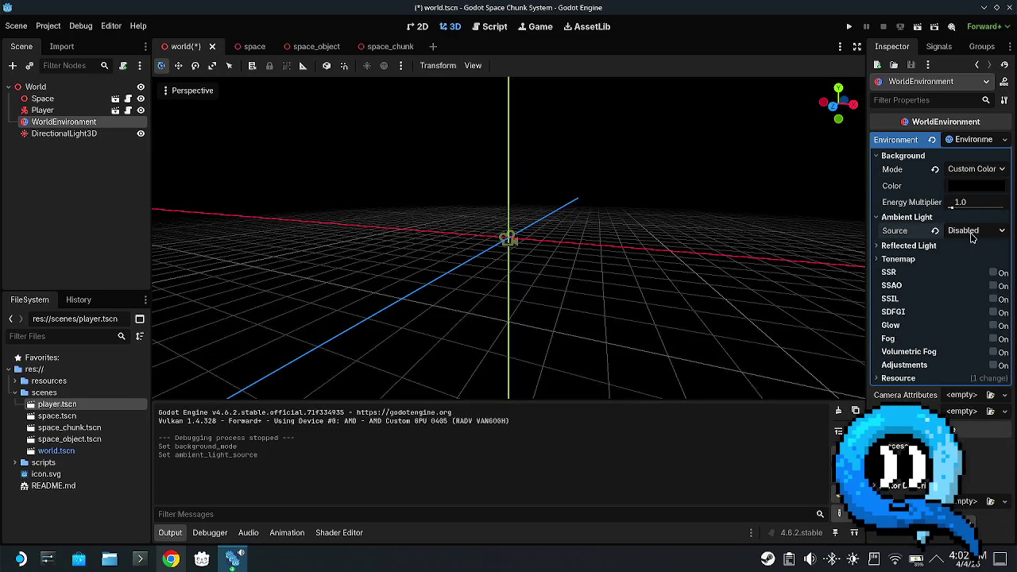
left_click(970, 232)
left_click(919, 222)
left_click(969, 232)
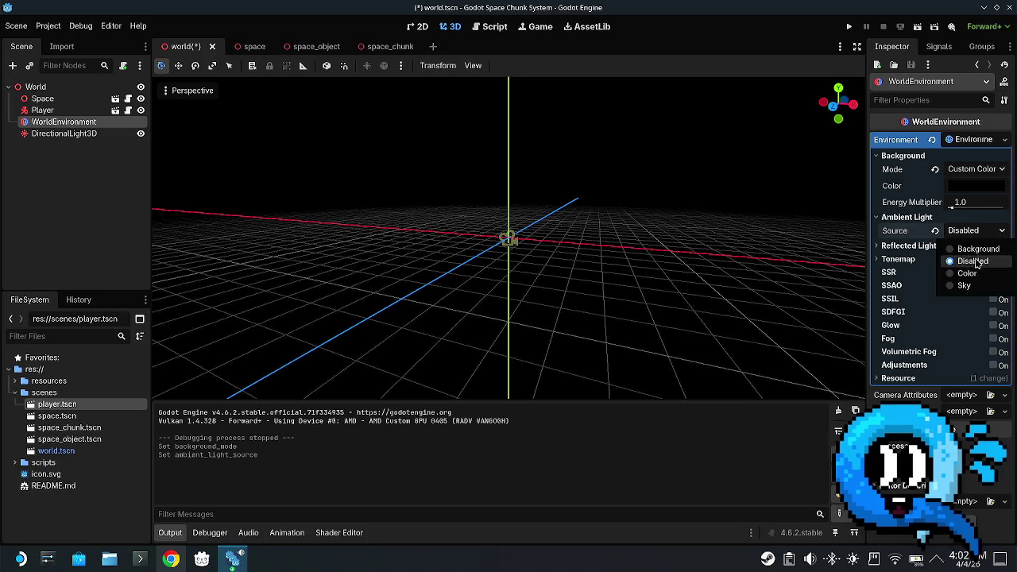
key("Escape")
left_click(967, 276)
left_click(969, 248)
left_click_drag(999, 286, 1001, 157)
left_click(848, 26)
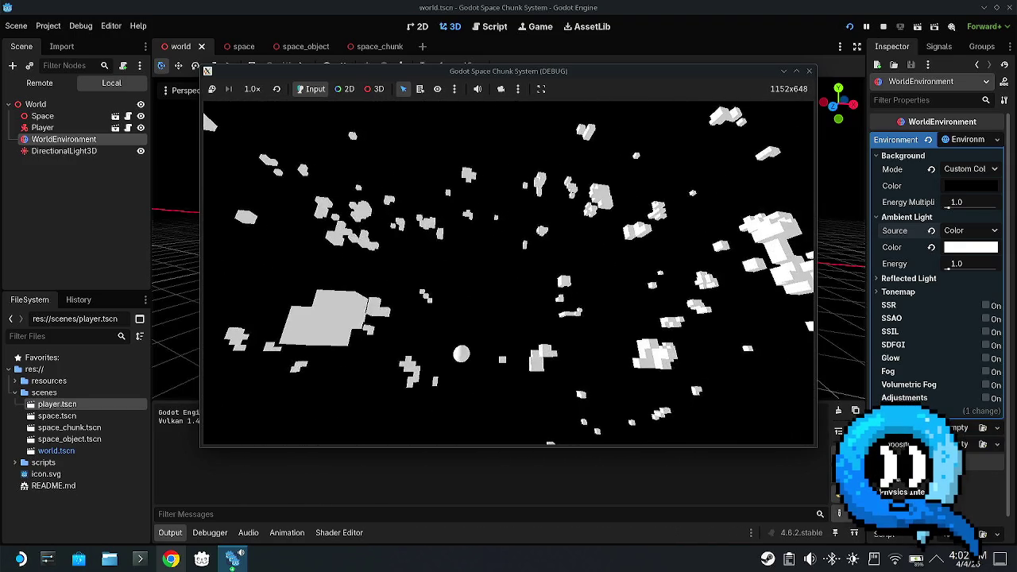
key("F8")
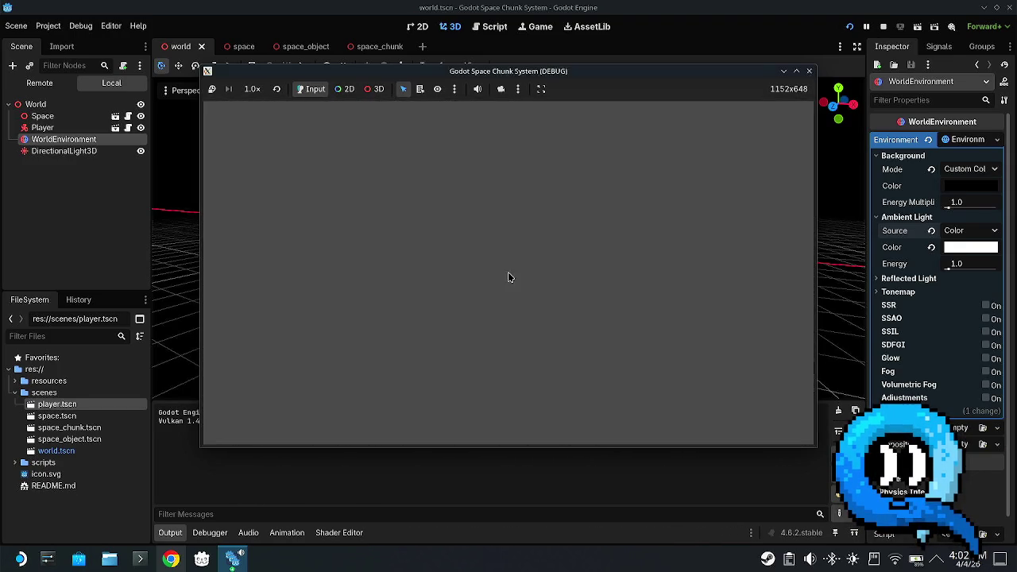
- Switch the ambient colour picker to HSV and set the intensity to 0.267
left_click(958, 248)
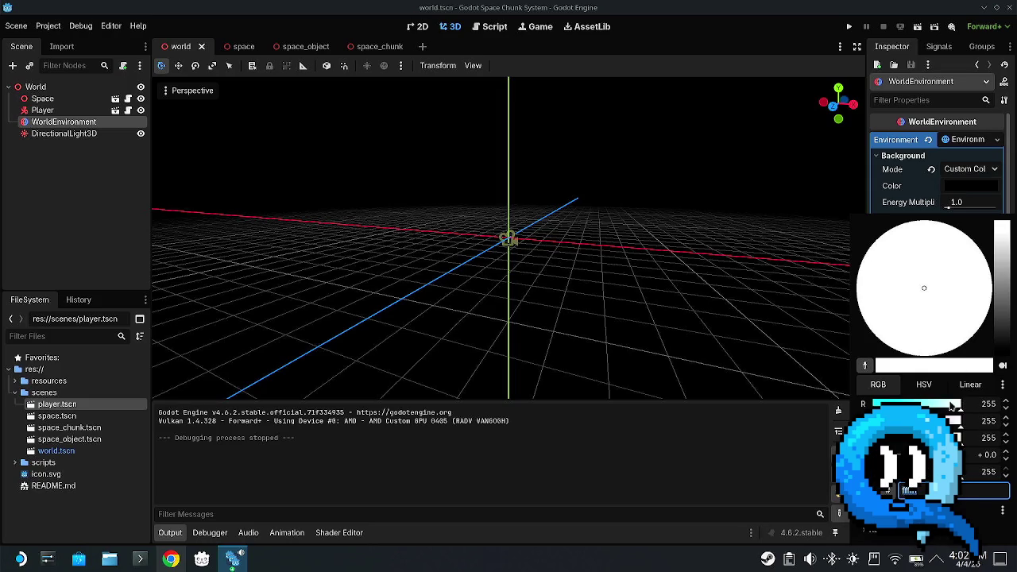
left_click(960, 113)
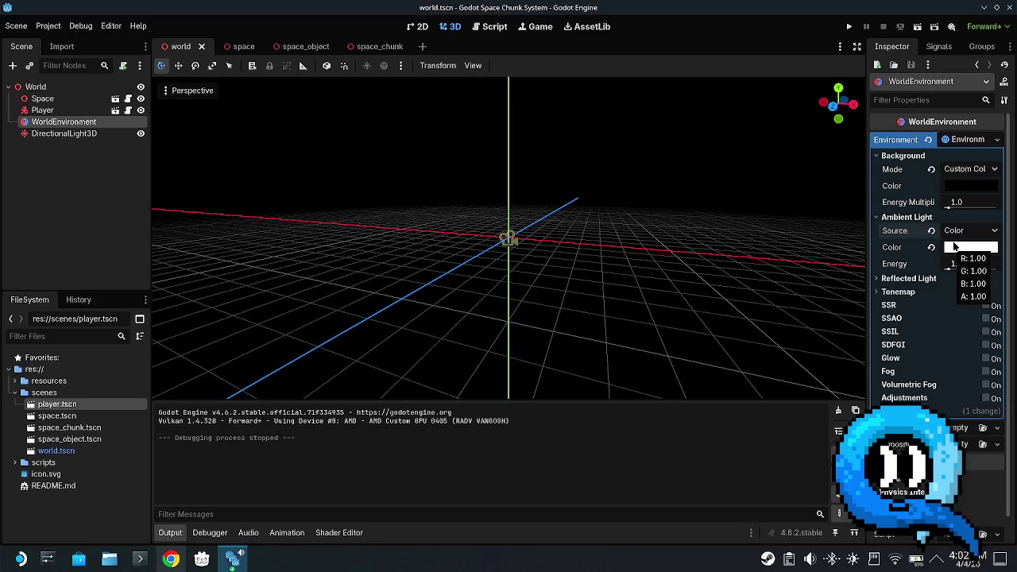
left_click(976, 253)
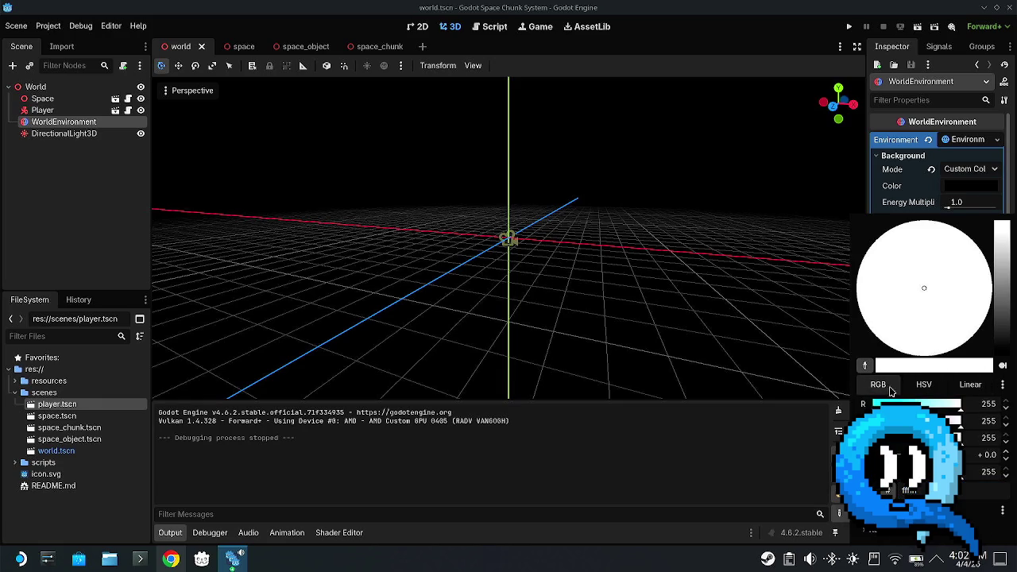
left_click_drag(913, 454, 901, 455)
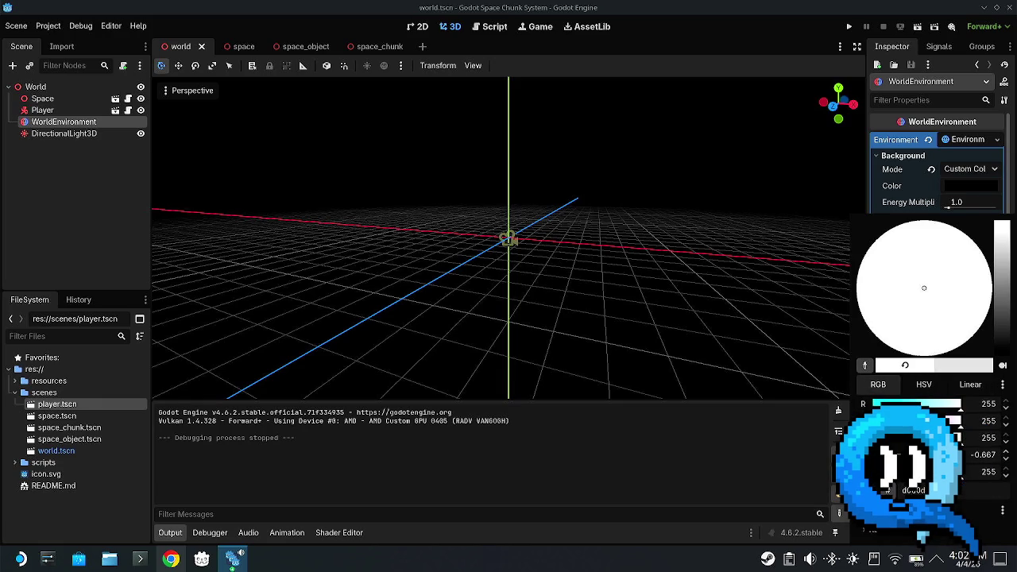
left_click(923, 386)
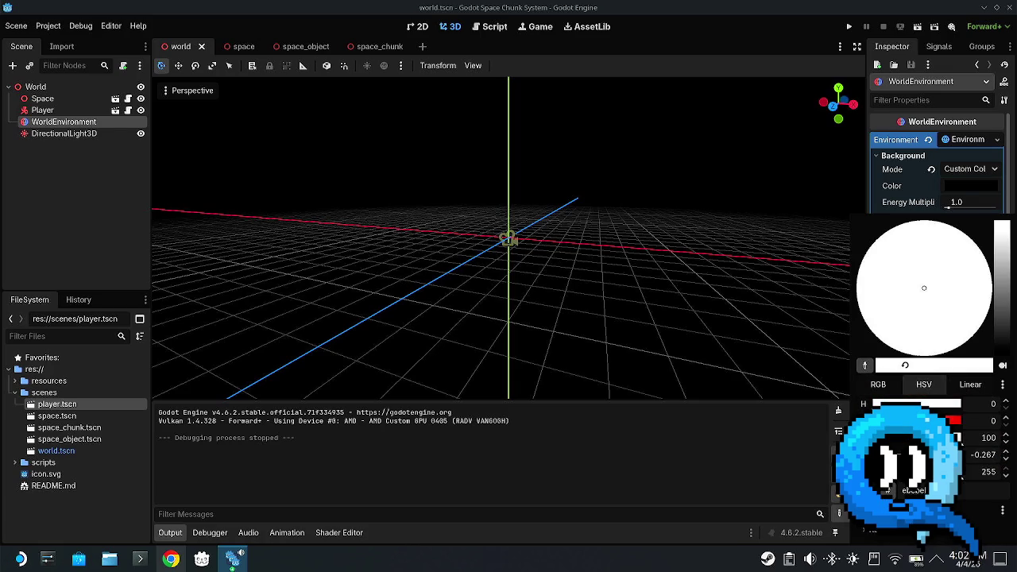
left_click_drag(906, 454, 973, 458)
left_click(982, 455)
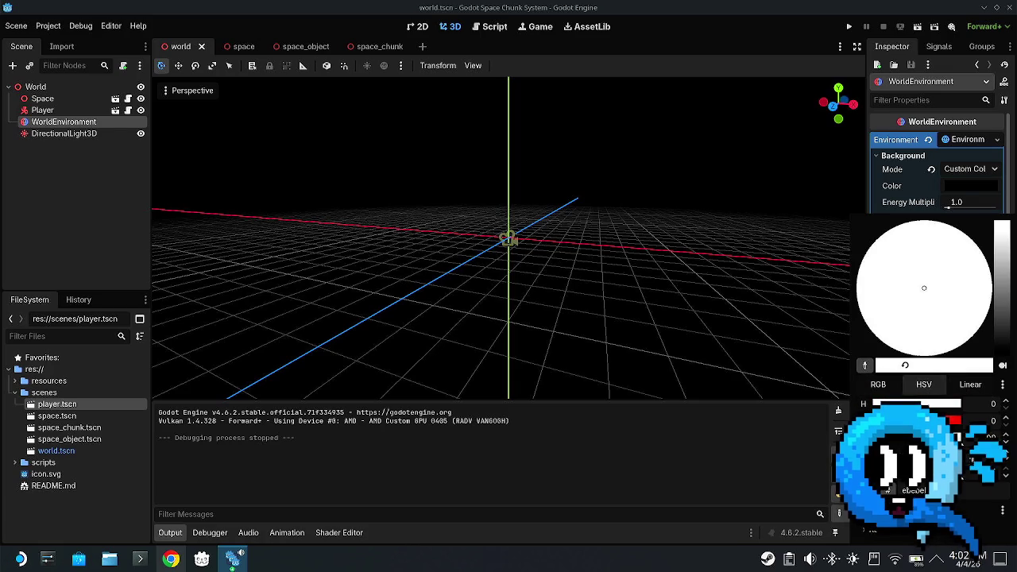
type("0")
key("Return")
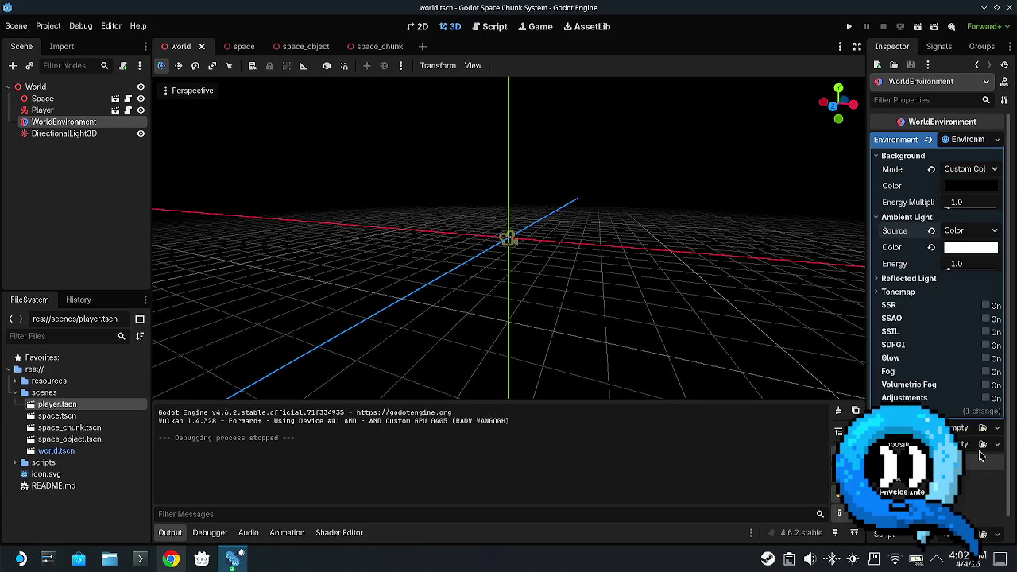
- Lower the ambient colour's value to 71, tint it pale yellow, and relaunch the game
left_click(974, 248)
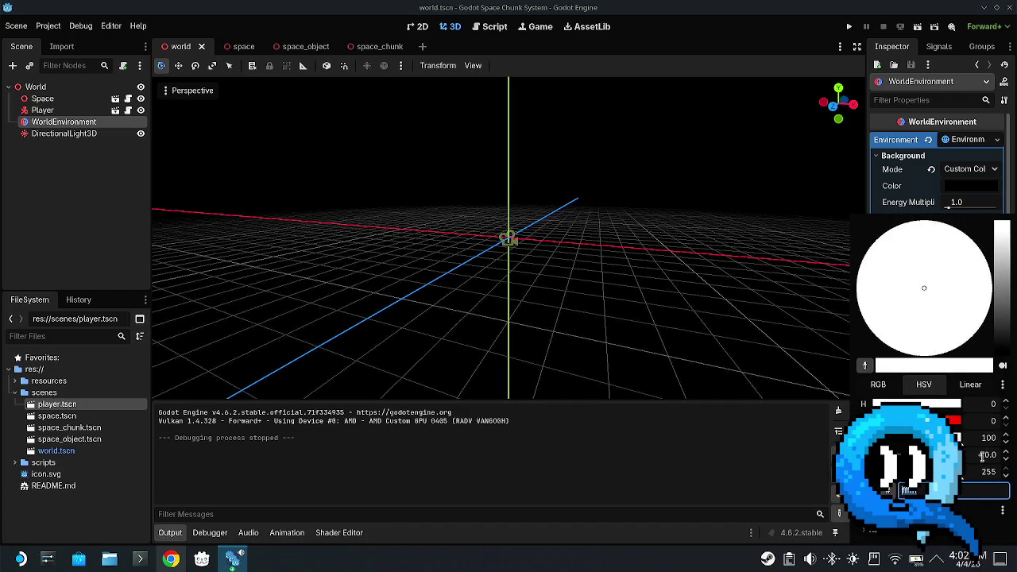
left_click_drag(961, 437, 936, 437)
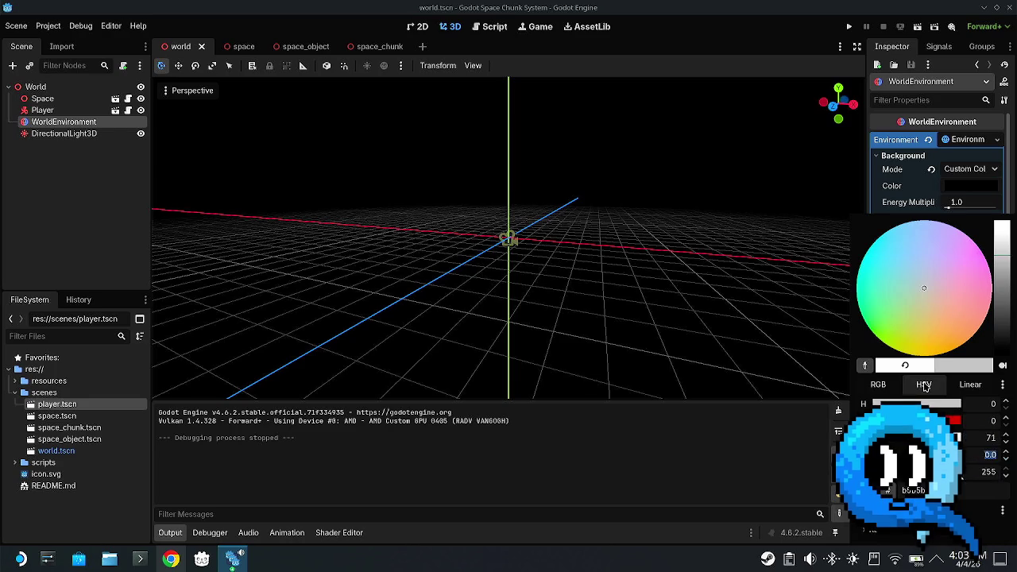
left_click_drag(924, 288, 918, 308)
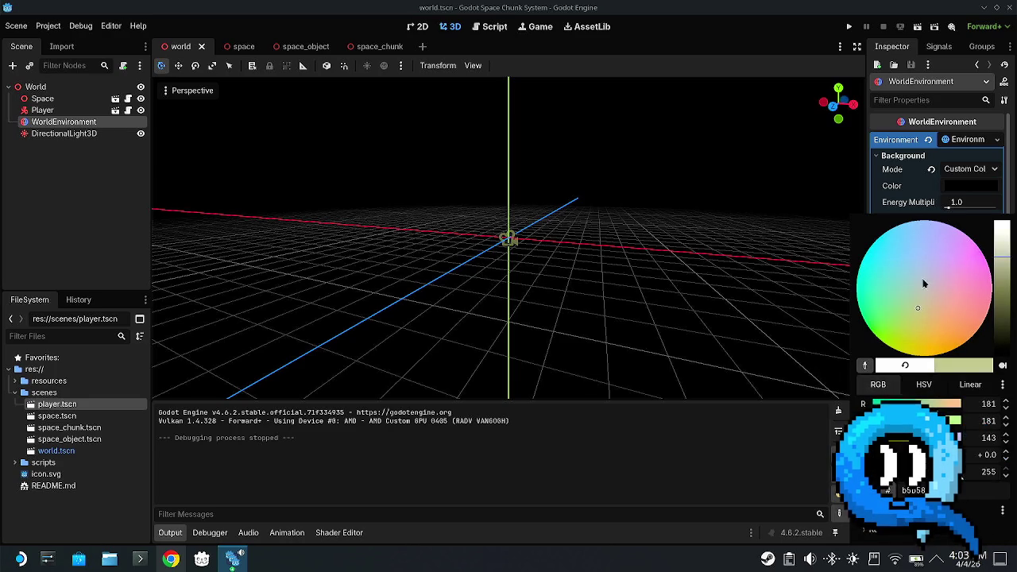
left_click(755, 433)
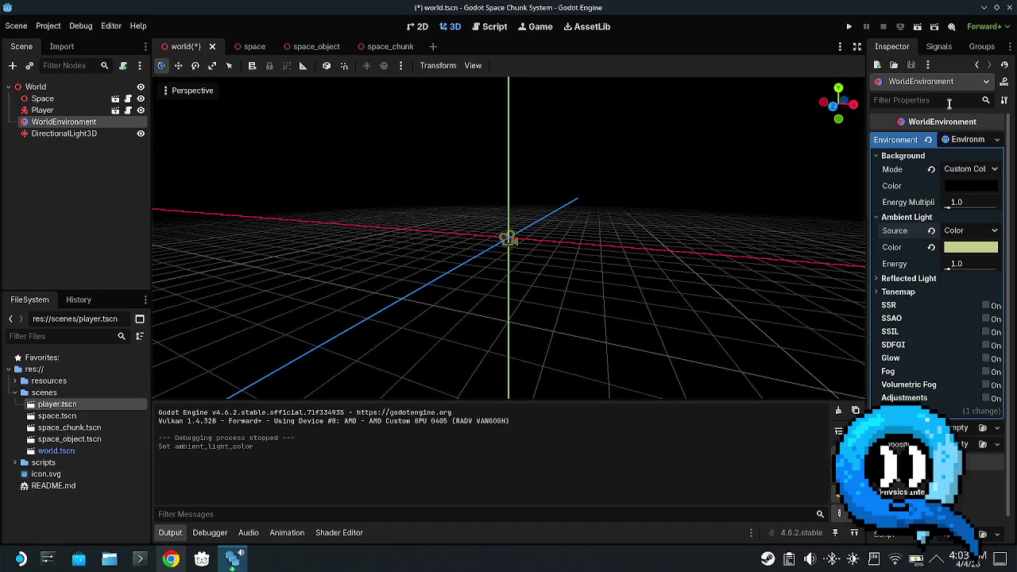
left_click(847, 29)
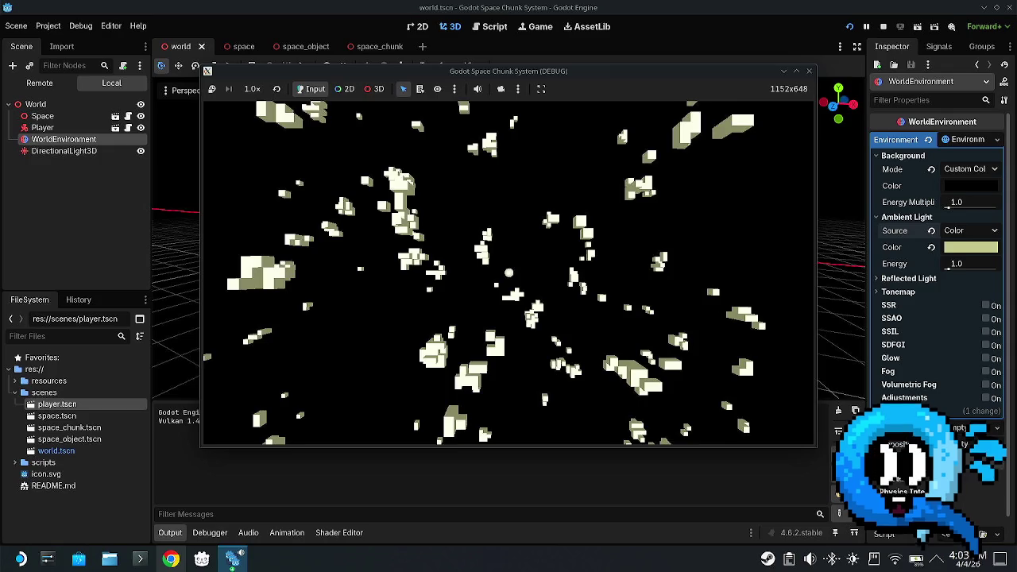
- Fly forward through the yellow-lit asteroid field with W, then stop the game and clear the selection
key("w")
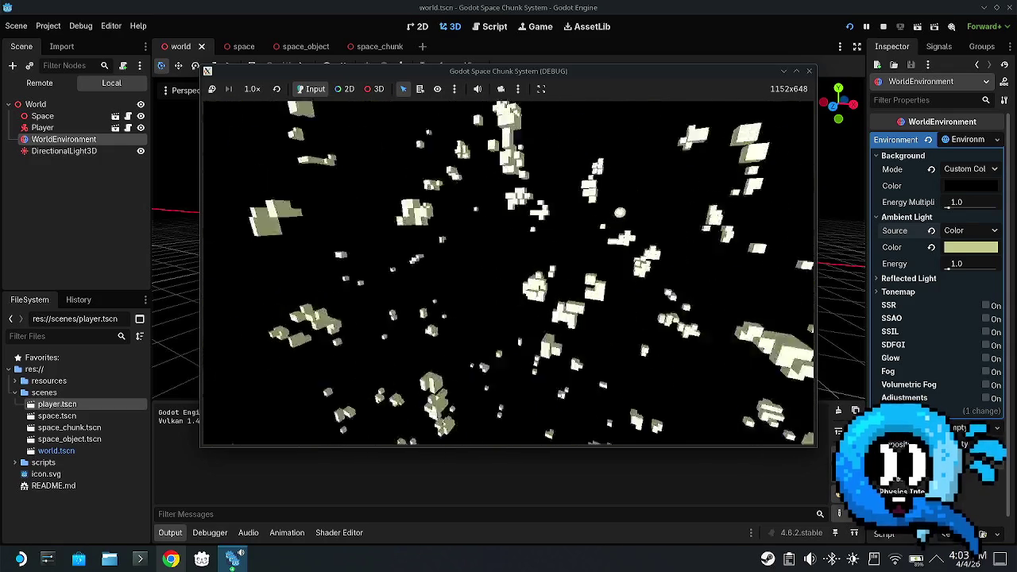
key("w")
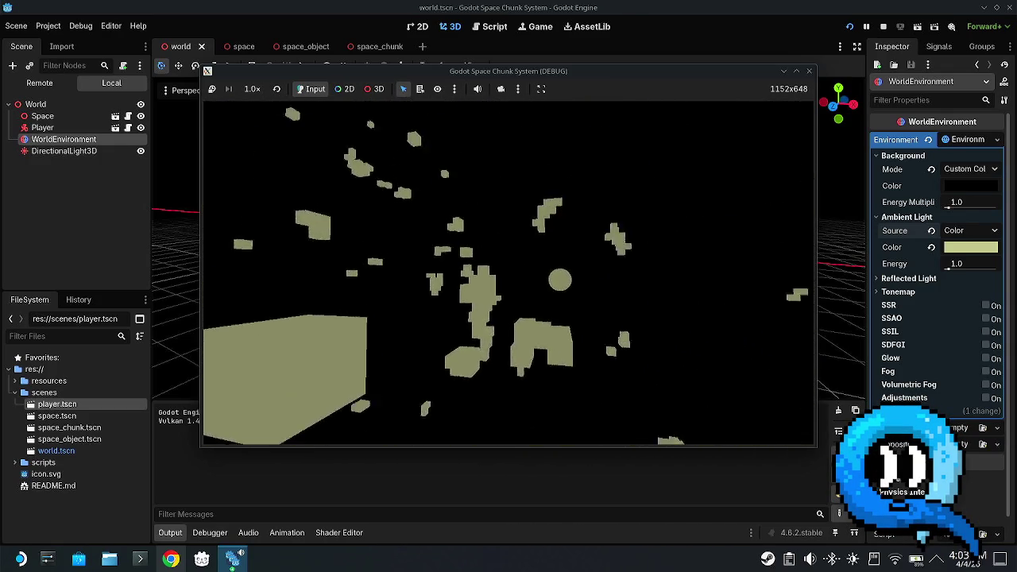
key("w")
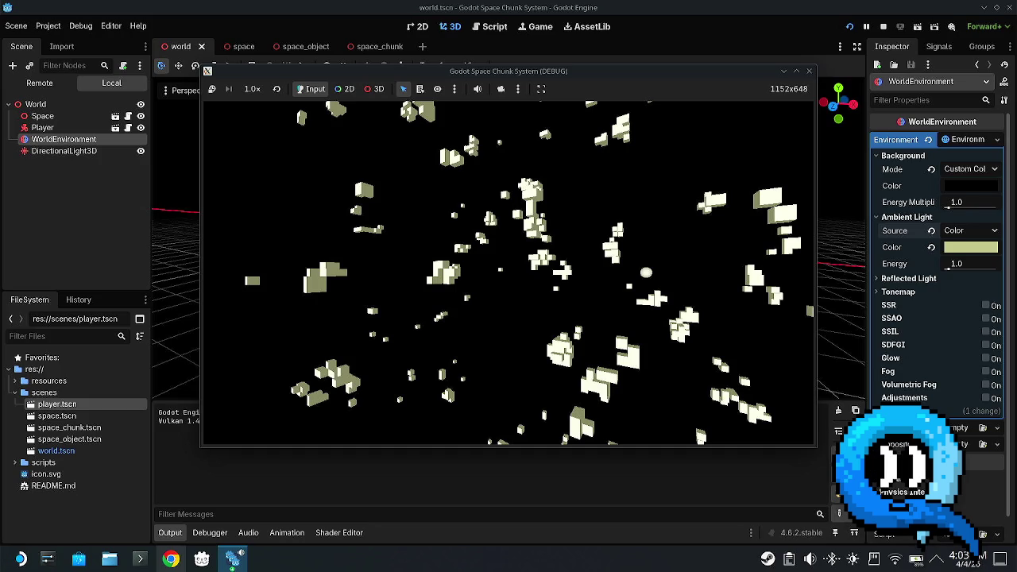
key("w")
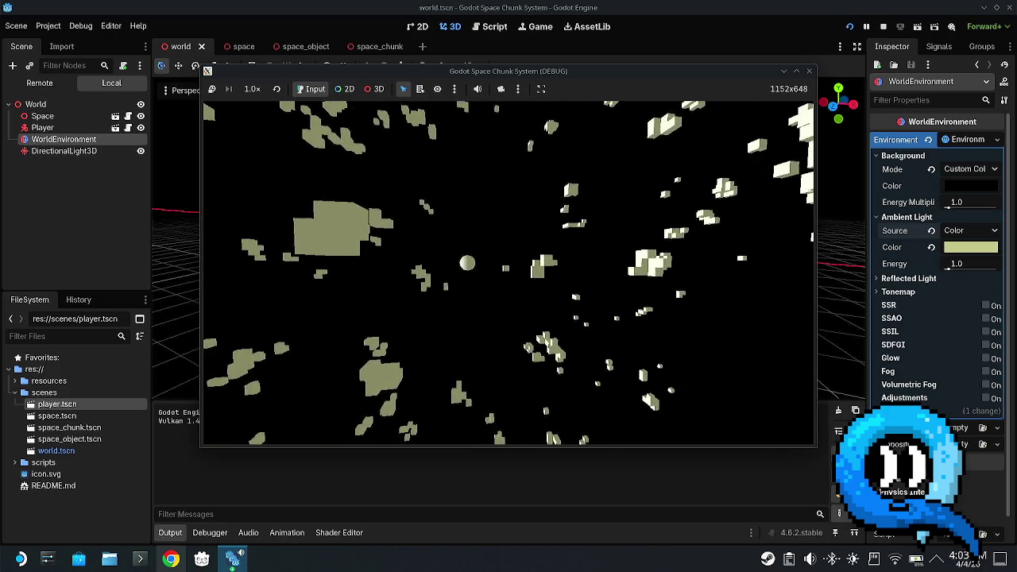
key("Escape")
left_click(92, 198)
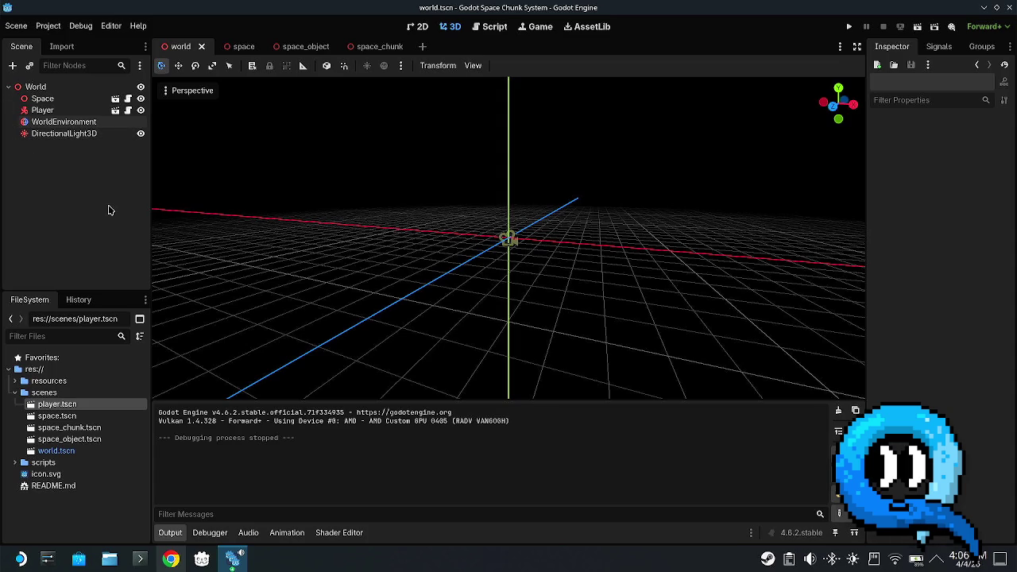
- Orbit the world view, then switch to the space scene
left_click_drag(565, 231, 454, 272)
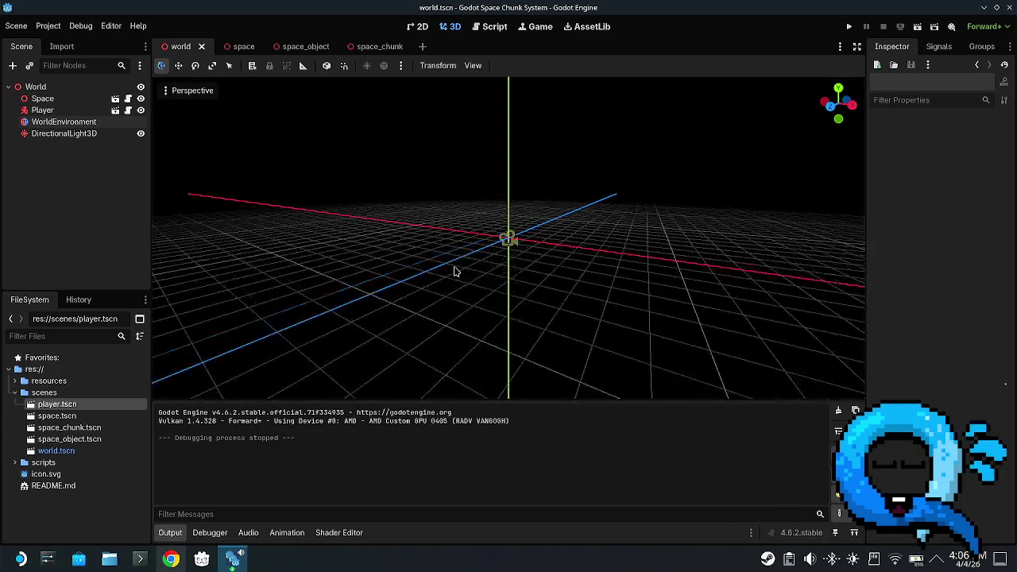
left_click(238, 47)
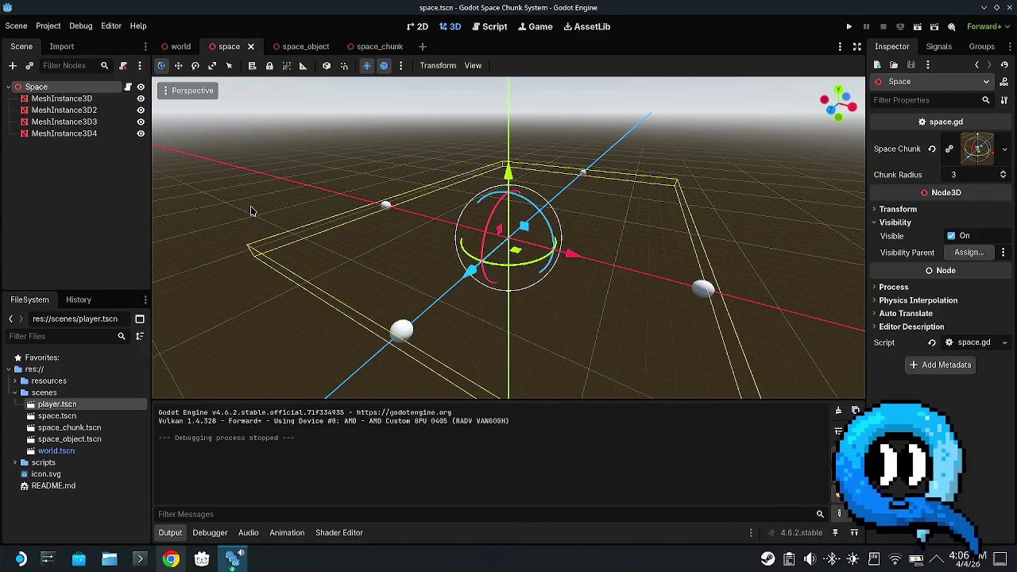
- Clear the space scene selection, then switch to Chrome and open a new tab
left_click(642, 330)
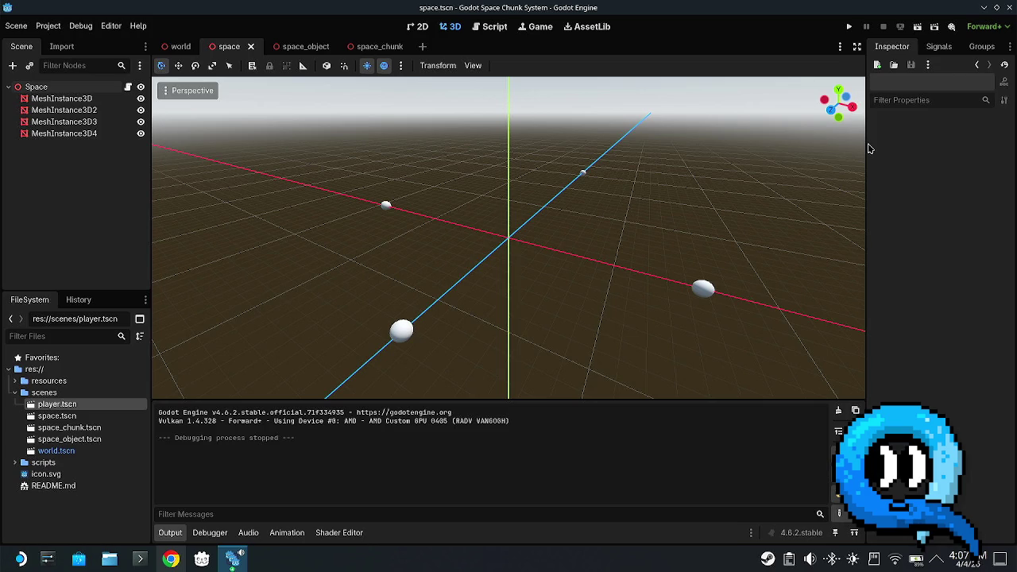
left_click(171, 559)
left_click(281, 10)
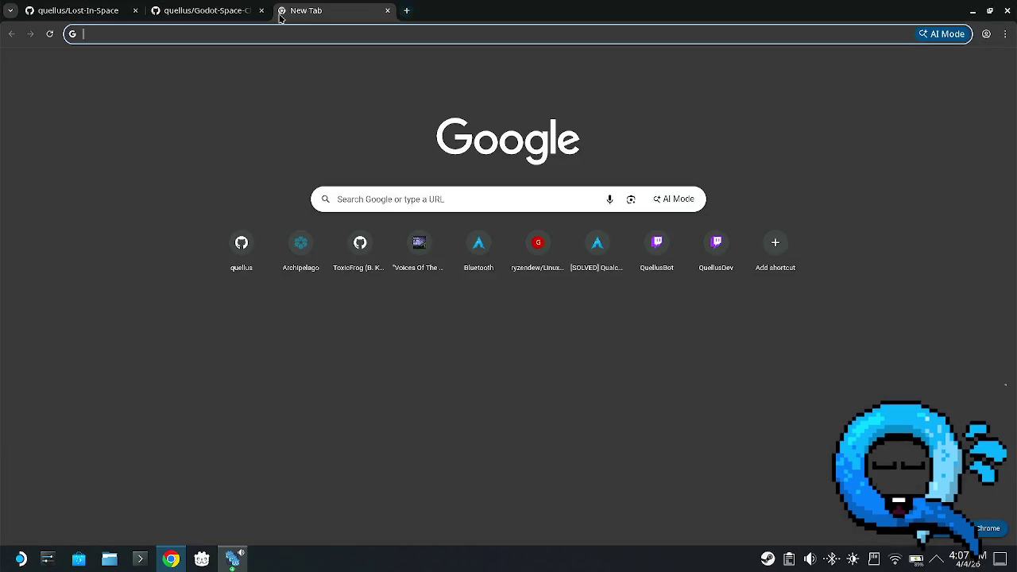
- Search Google for 'corneroids' and show the image results
type("corneroids")
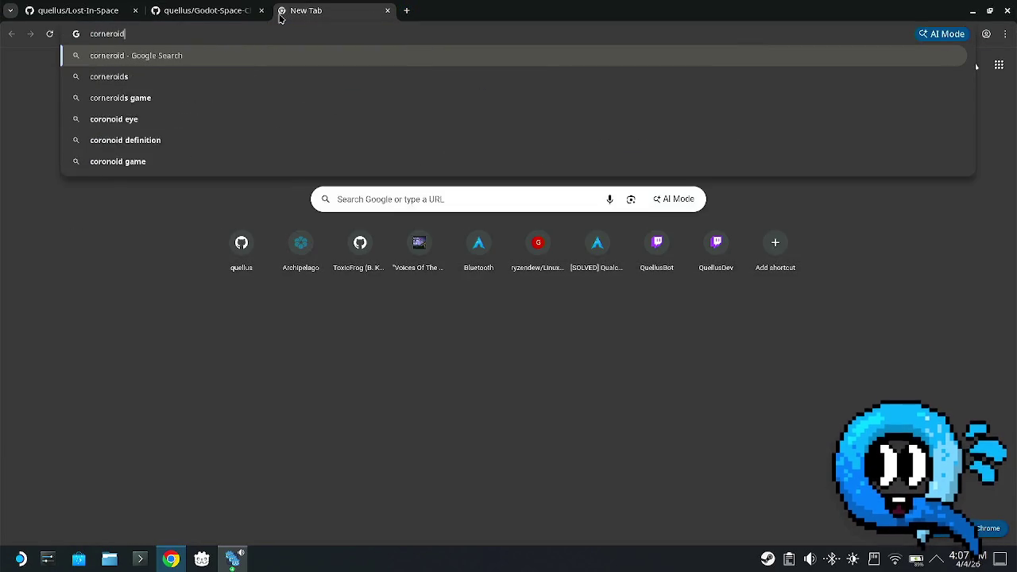
key("Return")
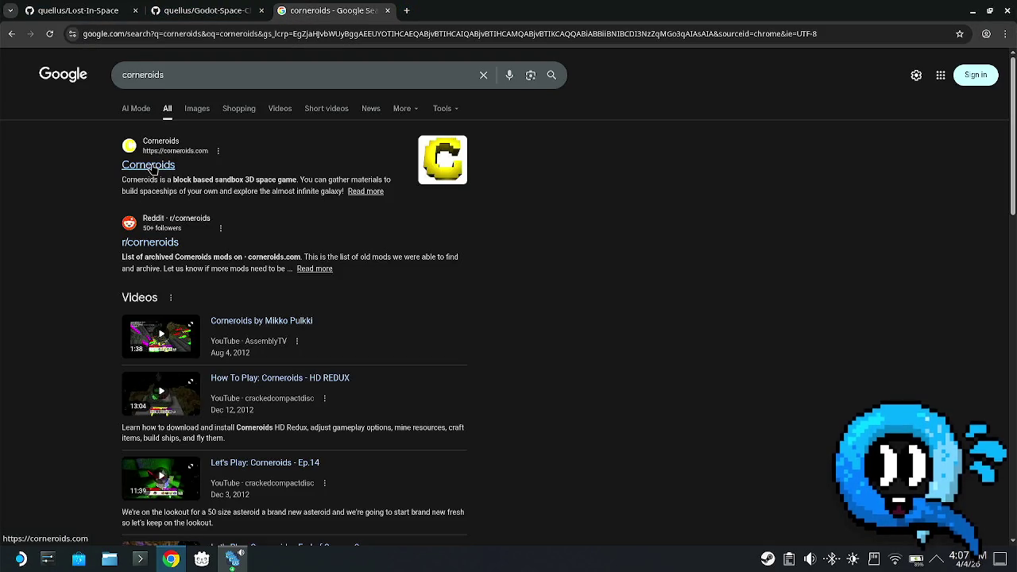
left_click(192, 110)
- Preview several Corneroids images, including Shipbuilding 101, then close the search tab
left_click(109, 259)
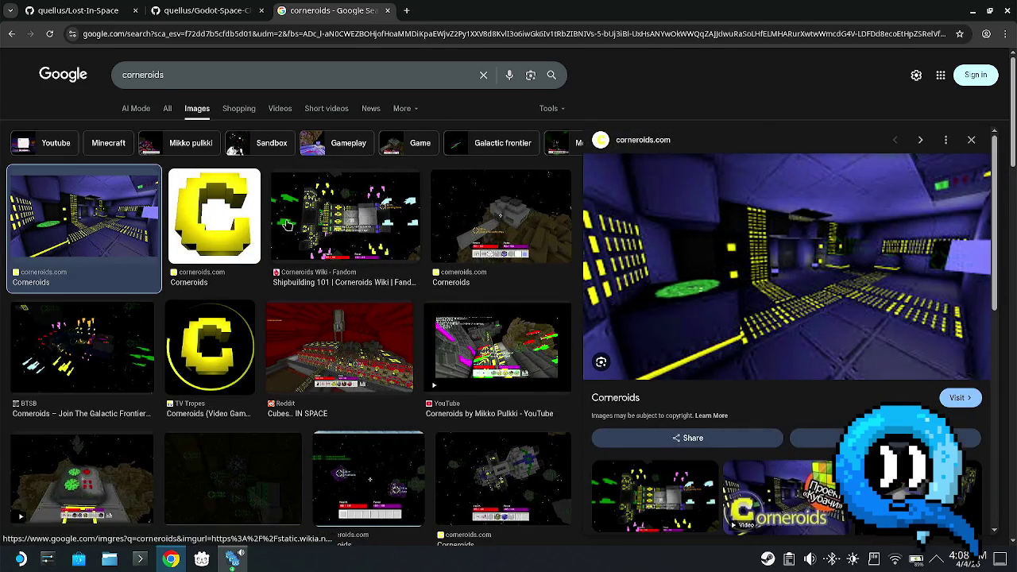
left_click(517, 256)
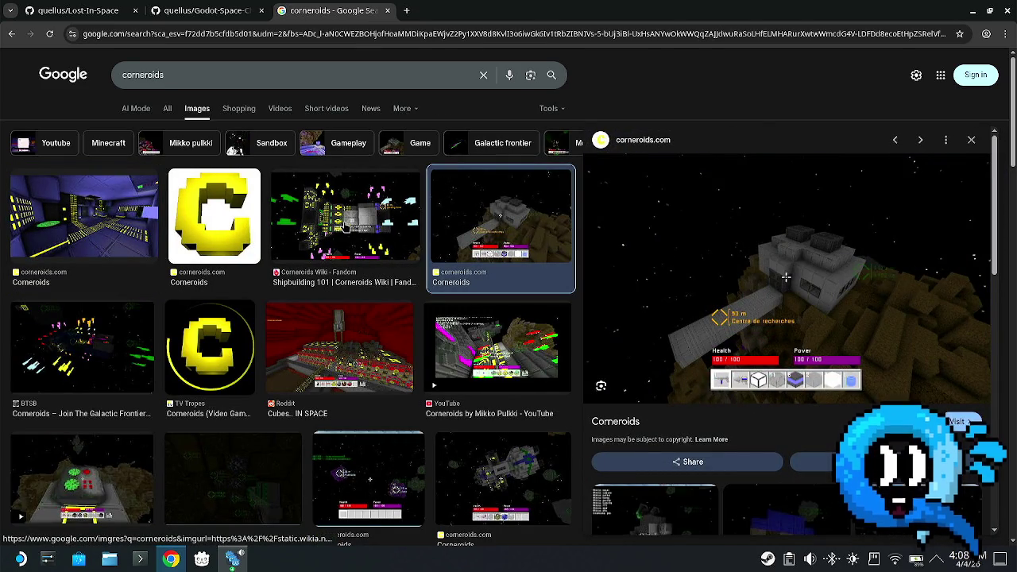
left_click(344, 228)
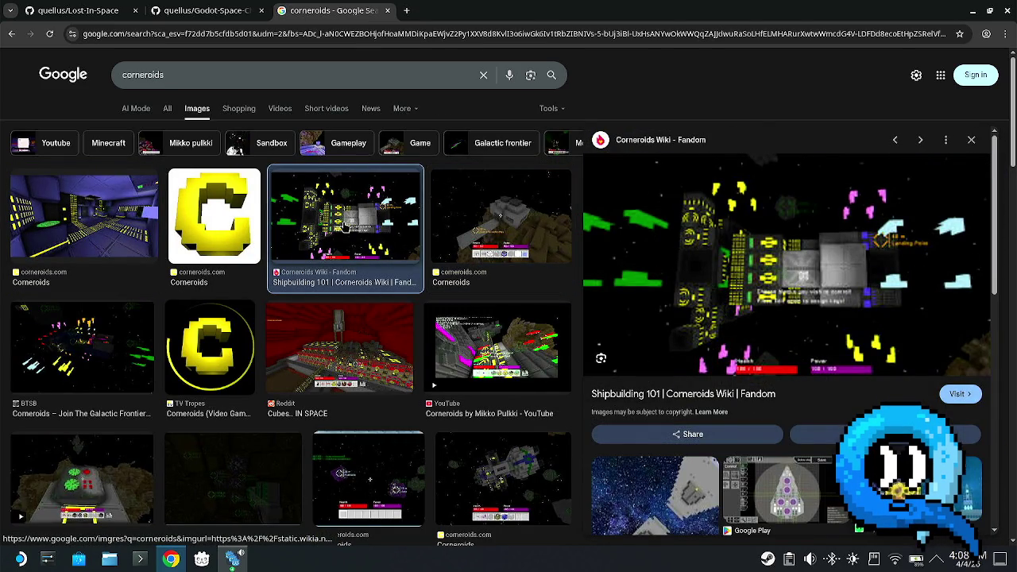
key("Right")
key("Right")
key("Right")
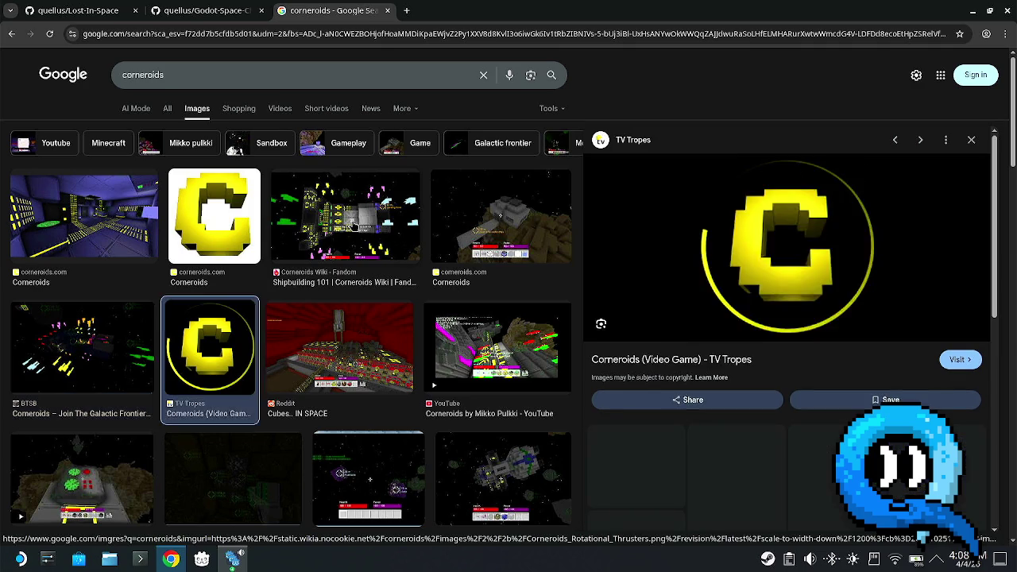
key("Right")
key("Right")
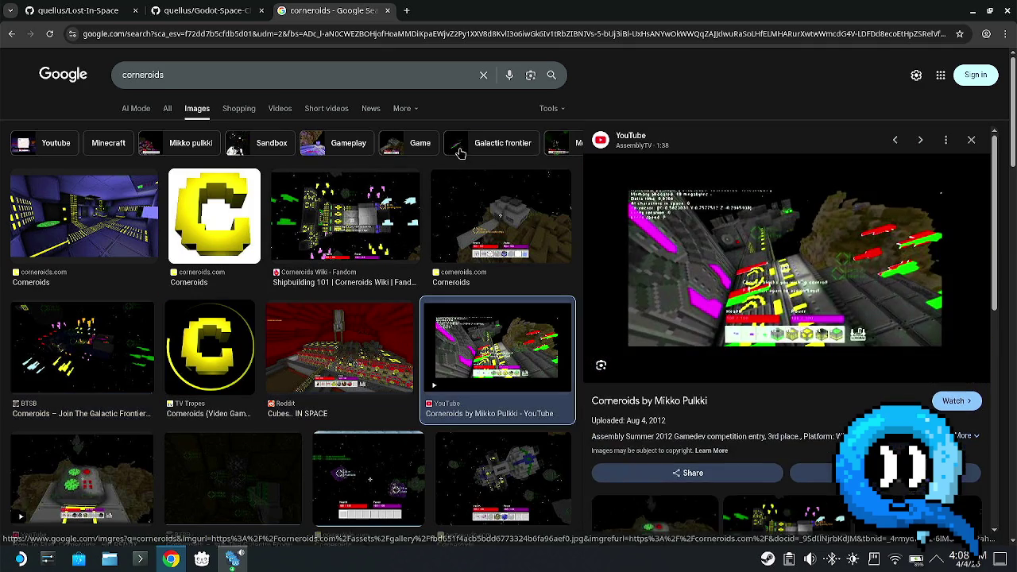
key("Right")
key("Right")
key("Right")
key("Right")
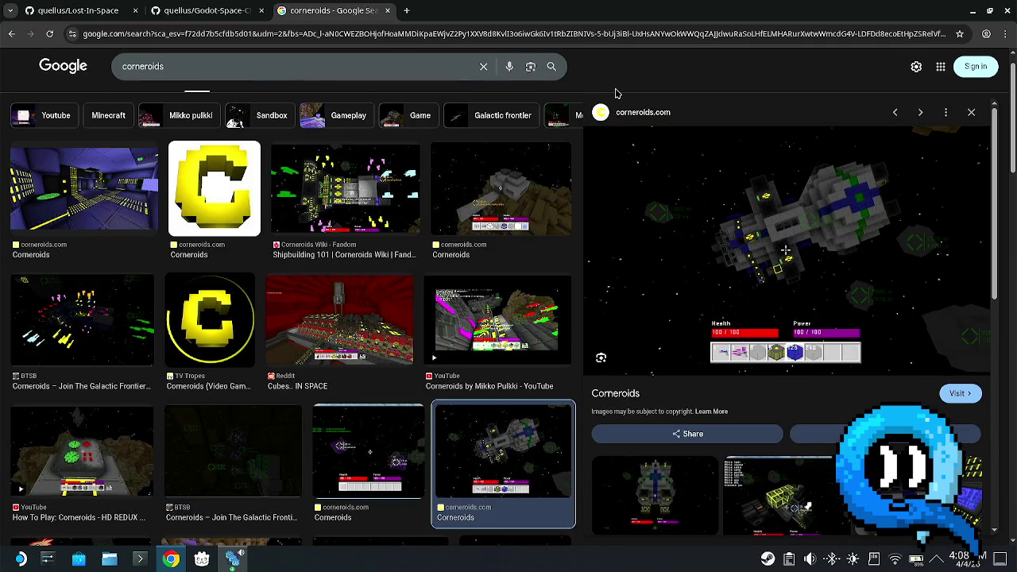
middle_click(319, 16)
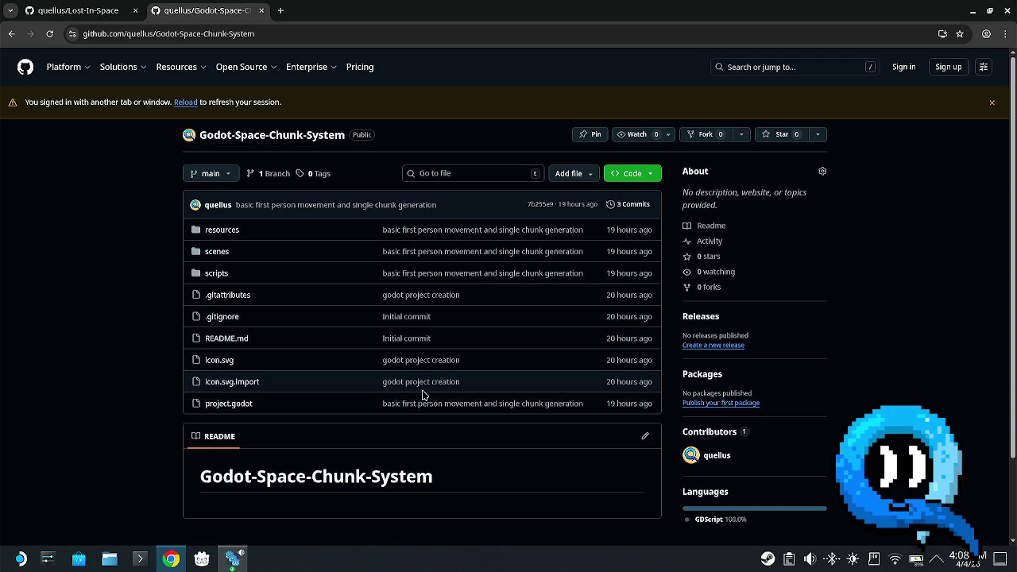
- Minimize Chrome to bring the Godot editor back
left_click(970, 11)
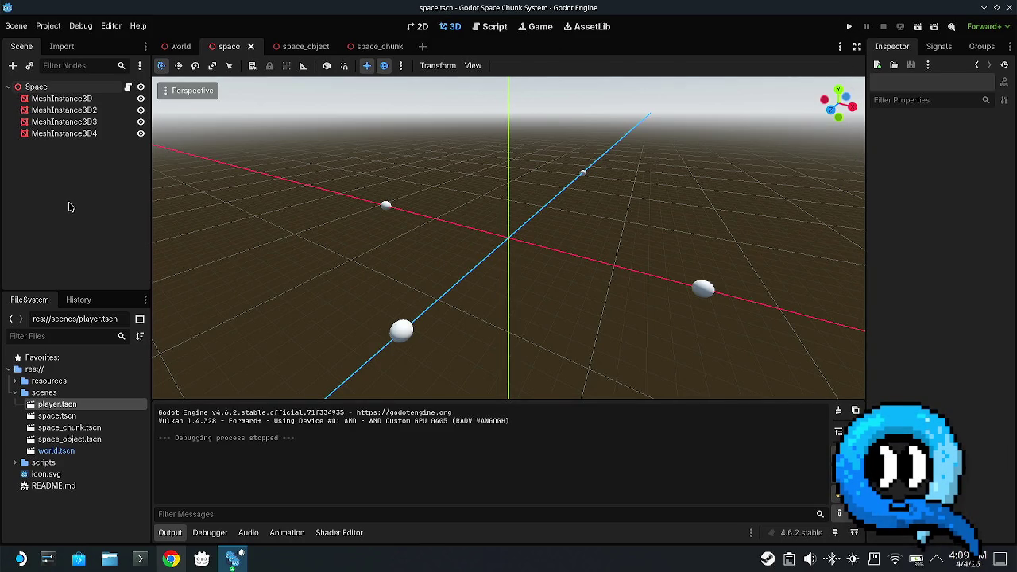
left_click(128, 86)
left_click(608, 140)
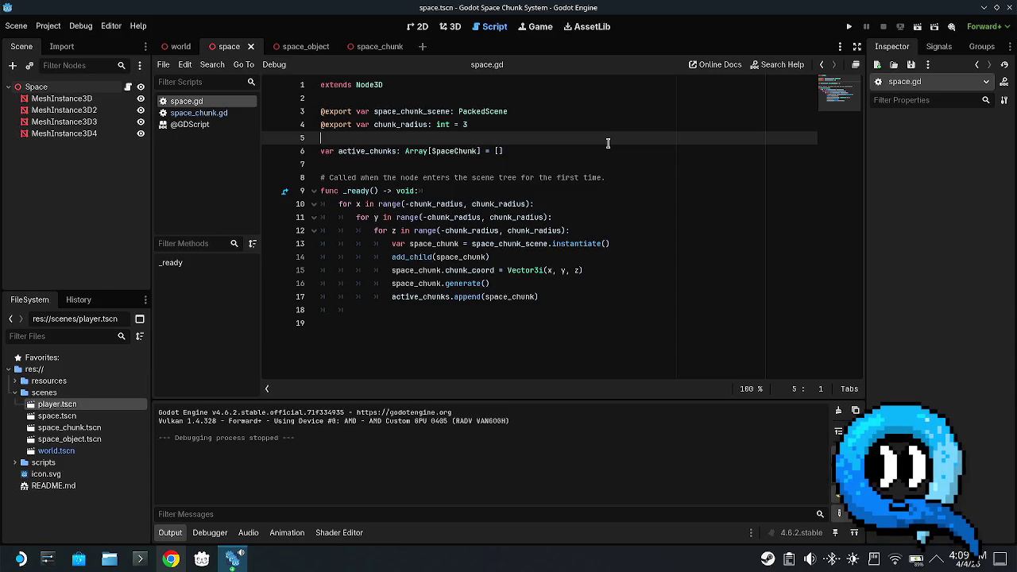
key("Return")
key("Up")
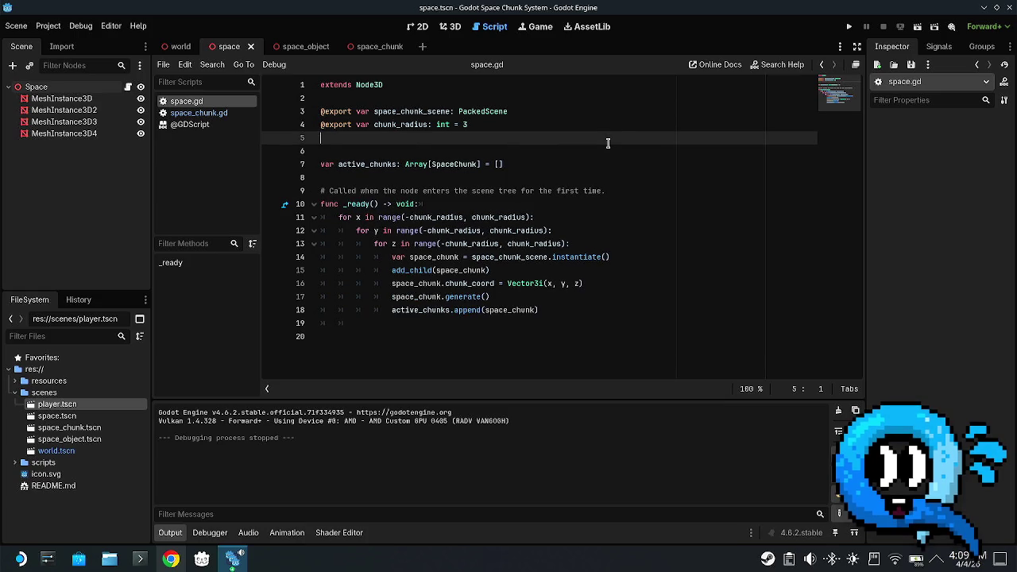
type("@")
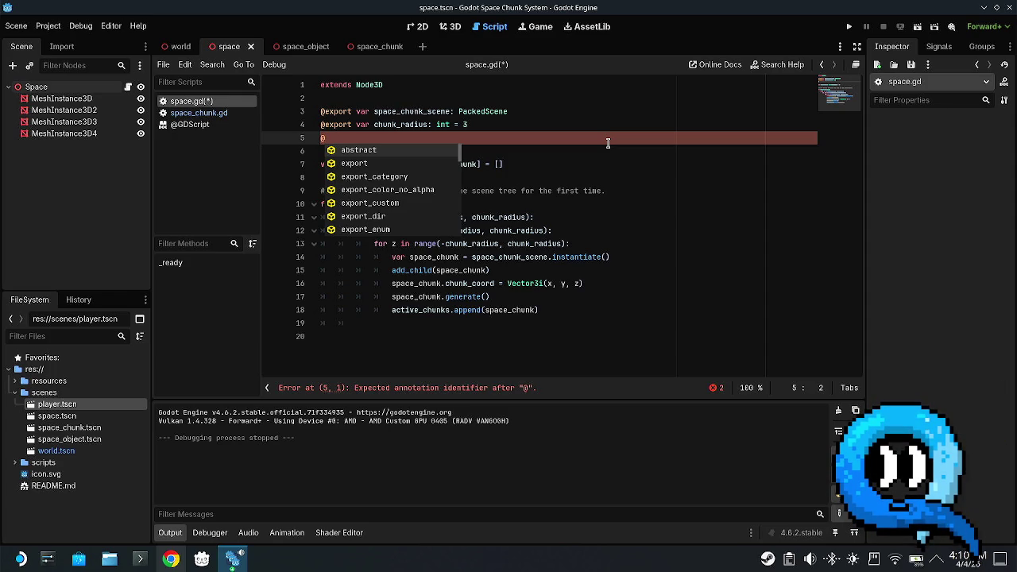
type("export")
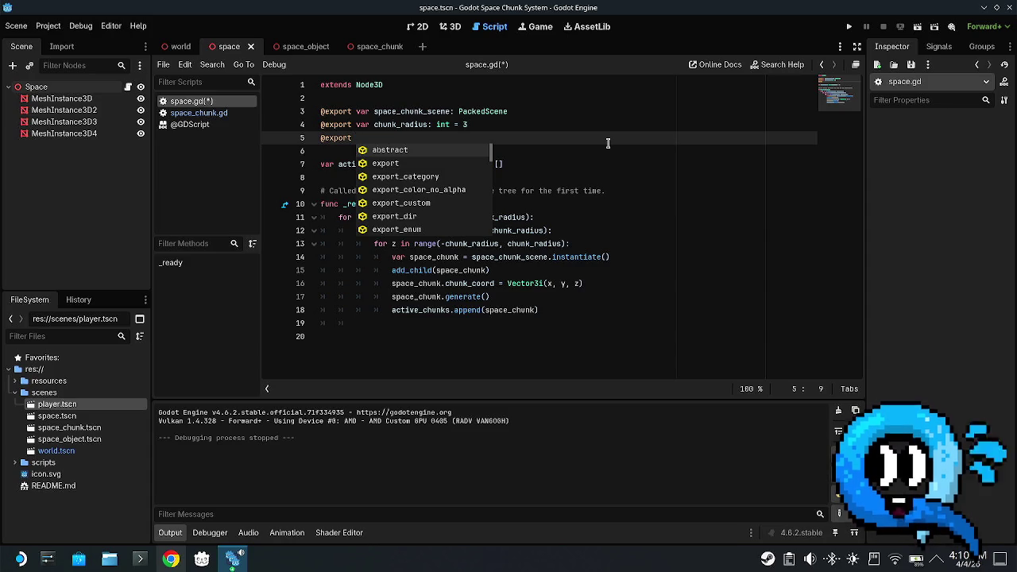
- Complete the export as 'var focus: Node3D' with no default value
type("var focu")
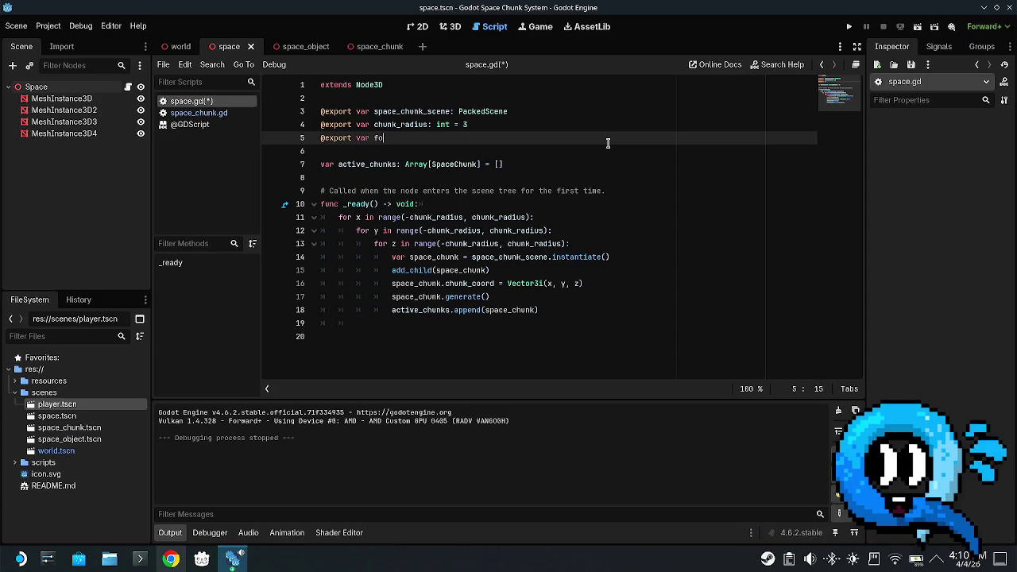
type("s: ")
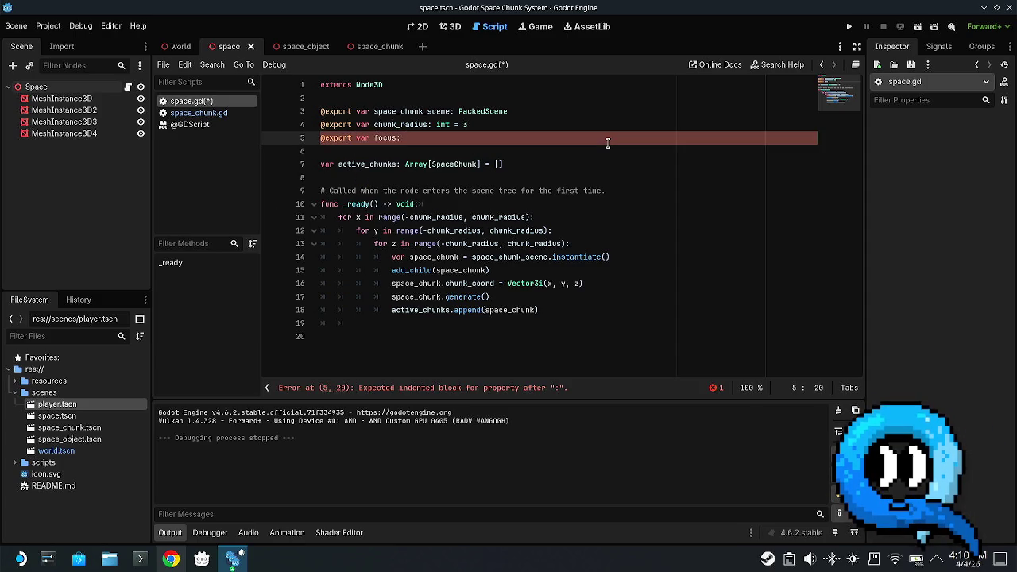
type("Node3")
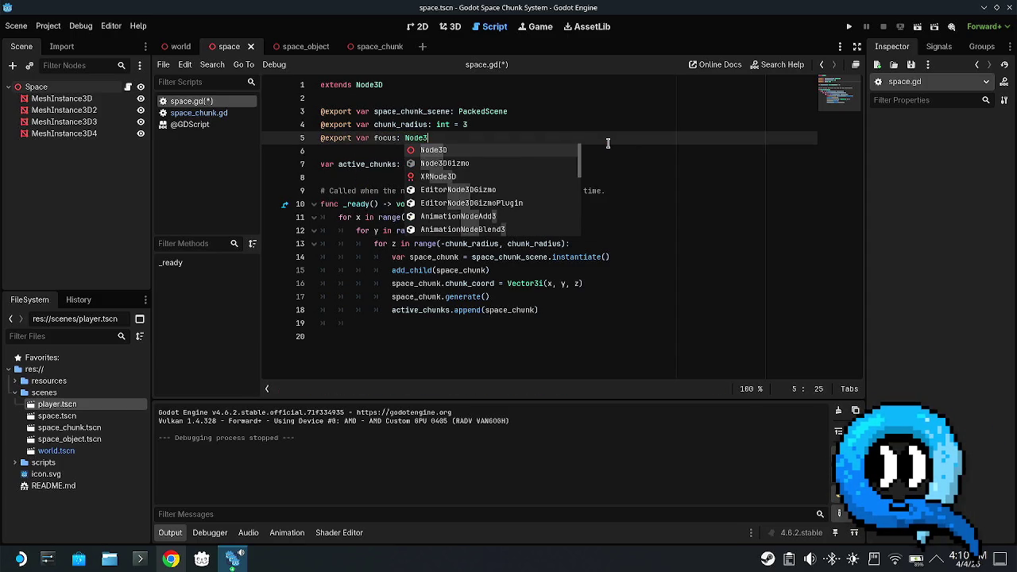
type("D = nu")
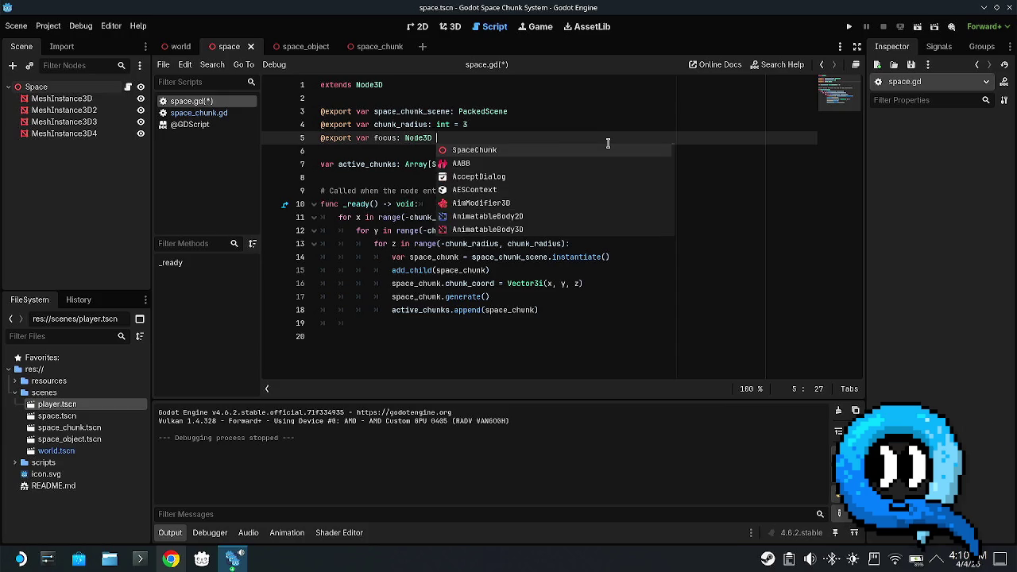
key("BackSpace")
key("BackSpace")
key("BackSpace")
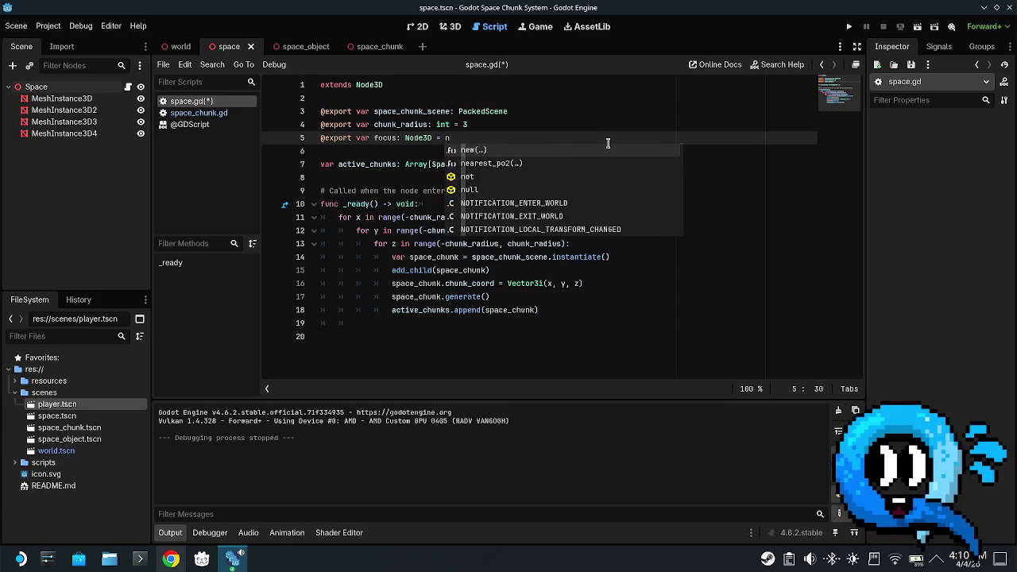
key("BackSpace")
key("BackSpace")
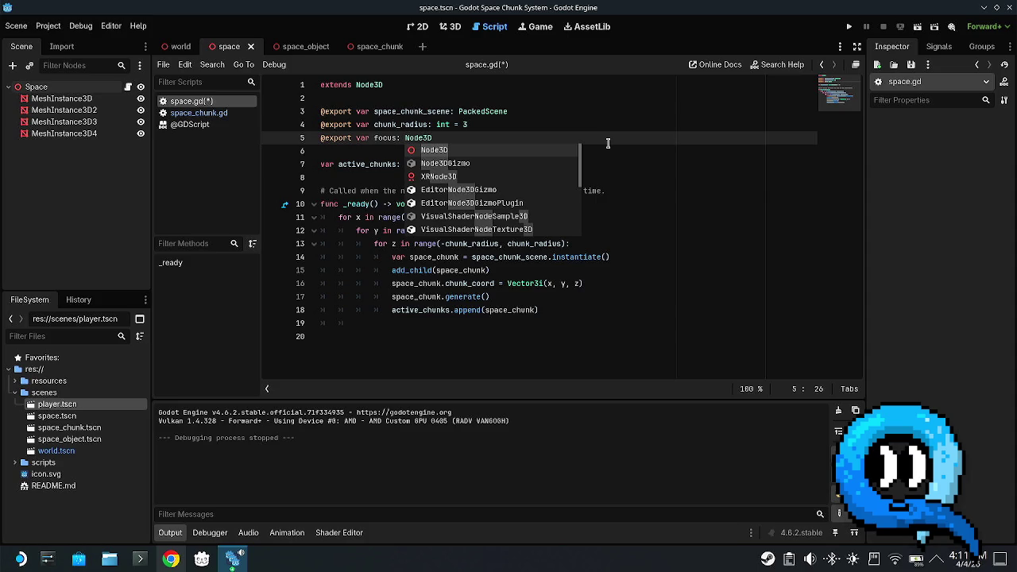
- Remove the trailing whitespace after 'void:' on the _ready line
left_click(722, 224)
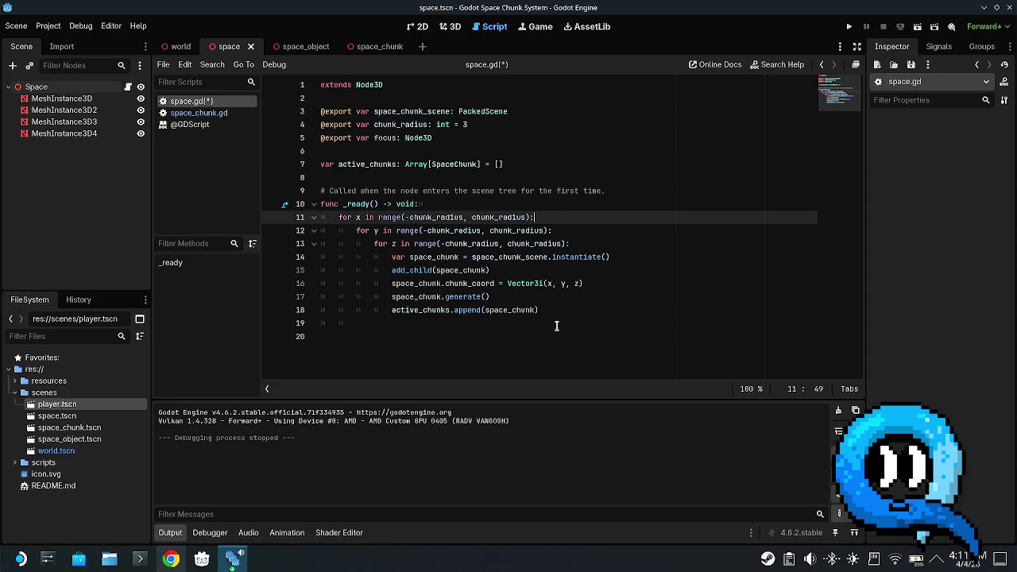
left_click(578, 308)
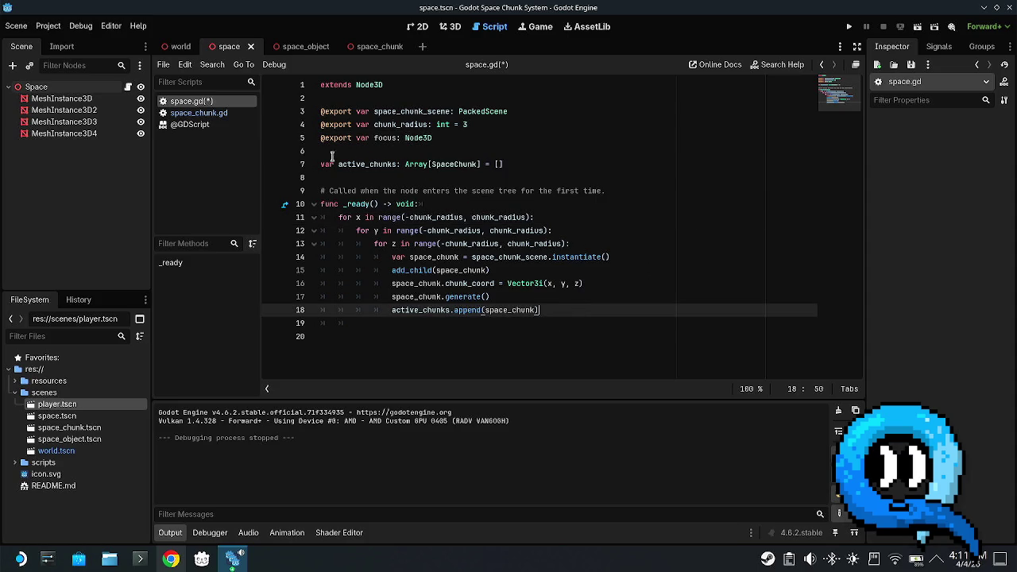
left_click(462, 204)
key("BackSpace")
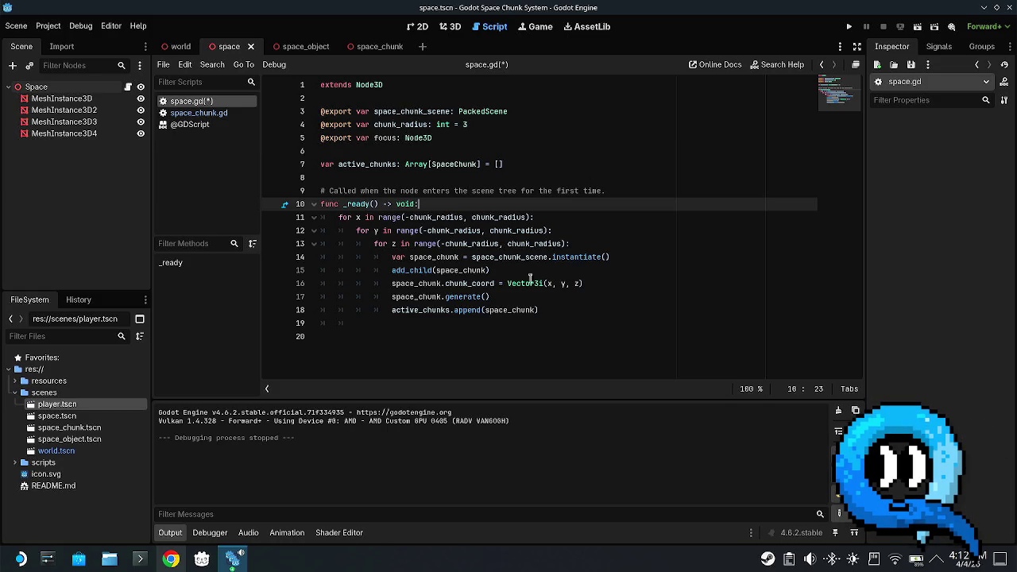
left_click(499, 217)
- Insert a single blank line at the start of _ready, above the x/y/z loops
left_click(598, 244)
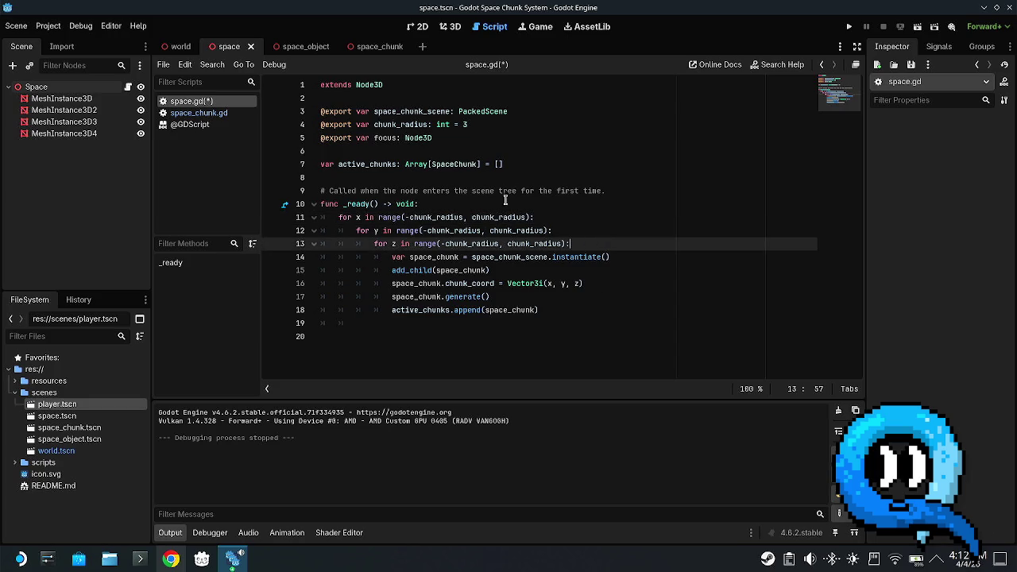
left_click(597, 203)
key("Return")
key("Return")
key("Return")
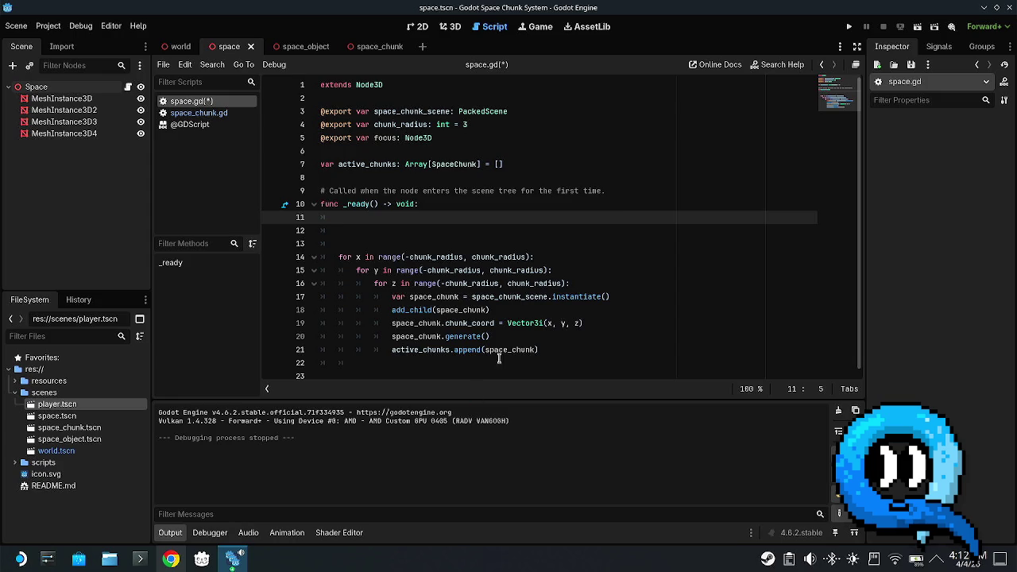
left_click(581, 354)
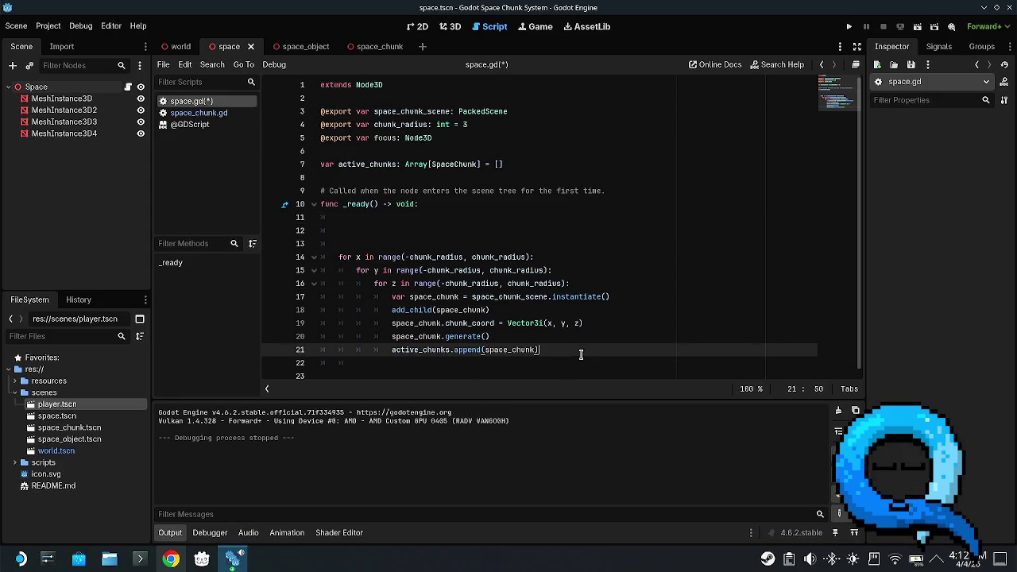
left_click(426, 230)
key("BackSpace")
key("BackSpace")
key("BackSpace")
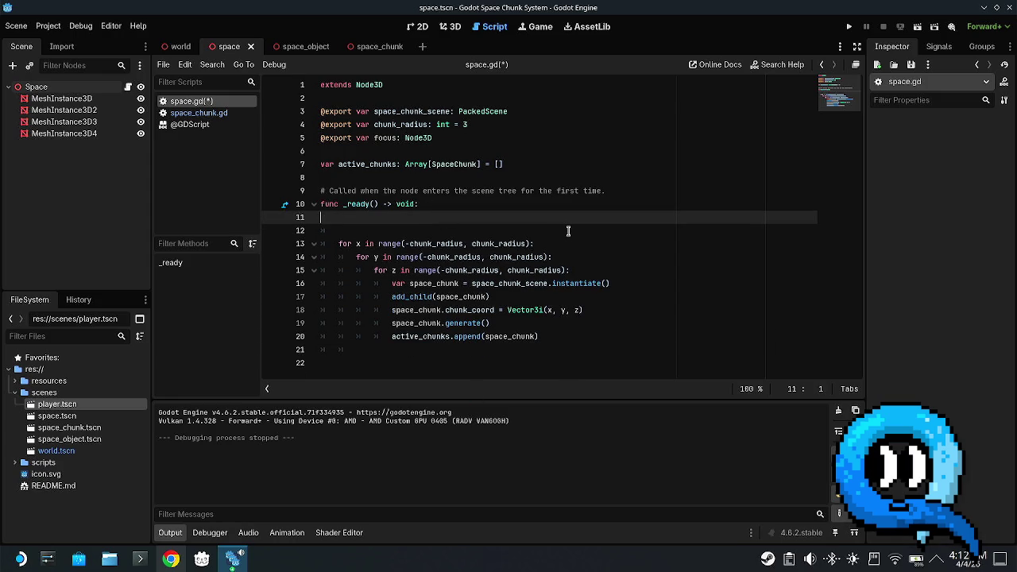
left_click(716, 271)
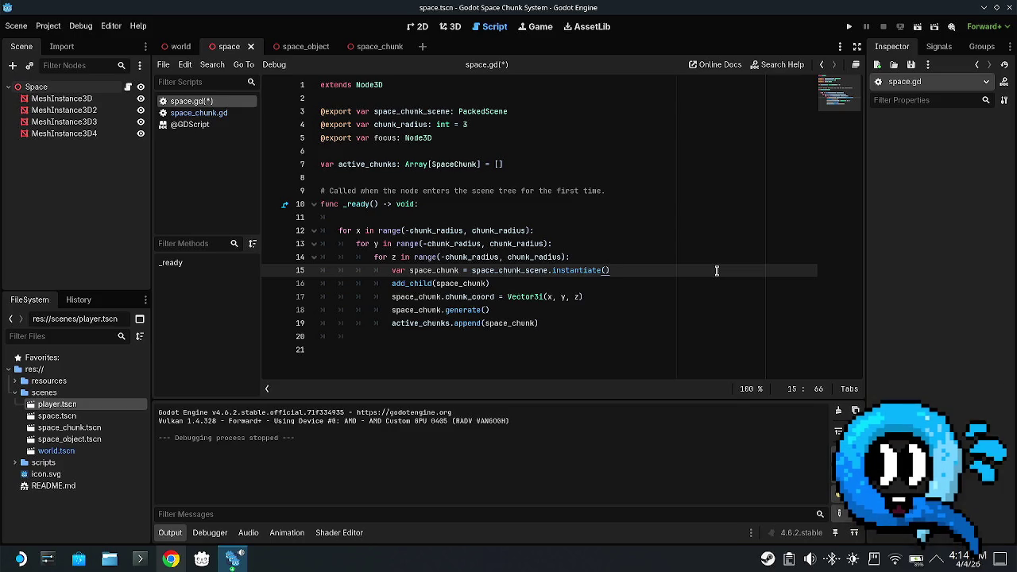
- Select the leftover indentation on line 20 below the loop block
left_click(595, 323)
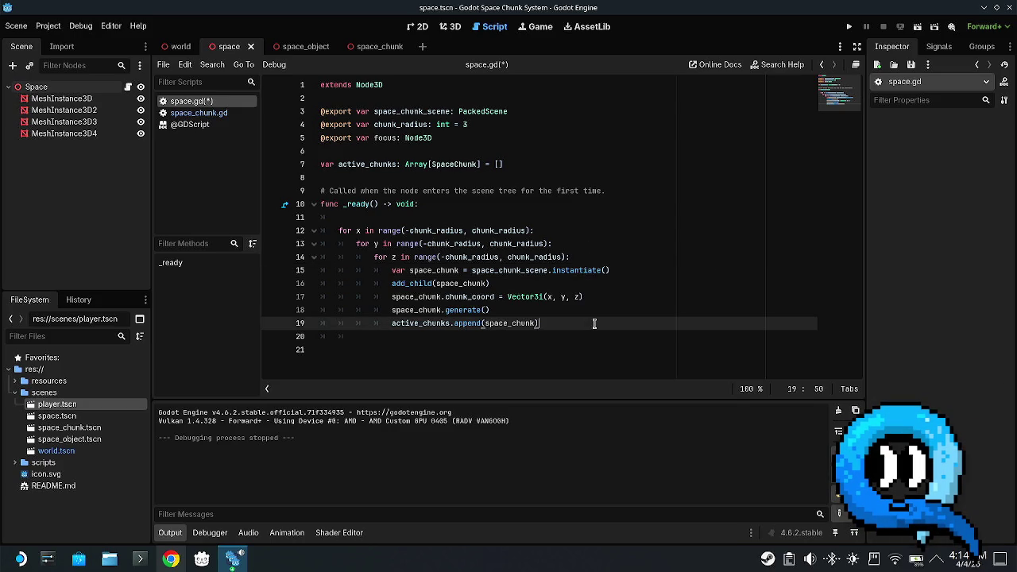
left_click(627, 217)
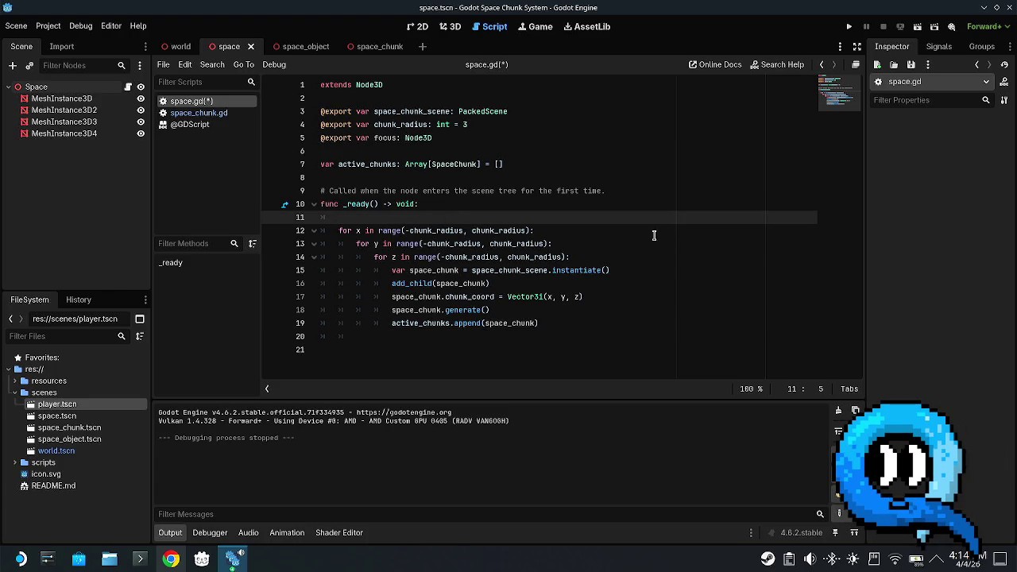
left_click(407, 337)
left_click_drag(403, 336, 320, 336)
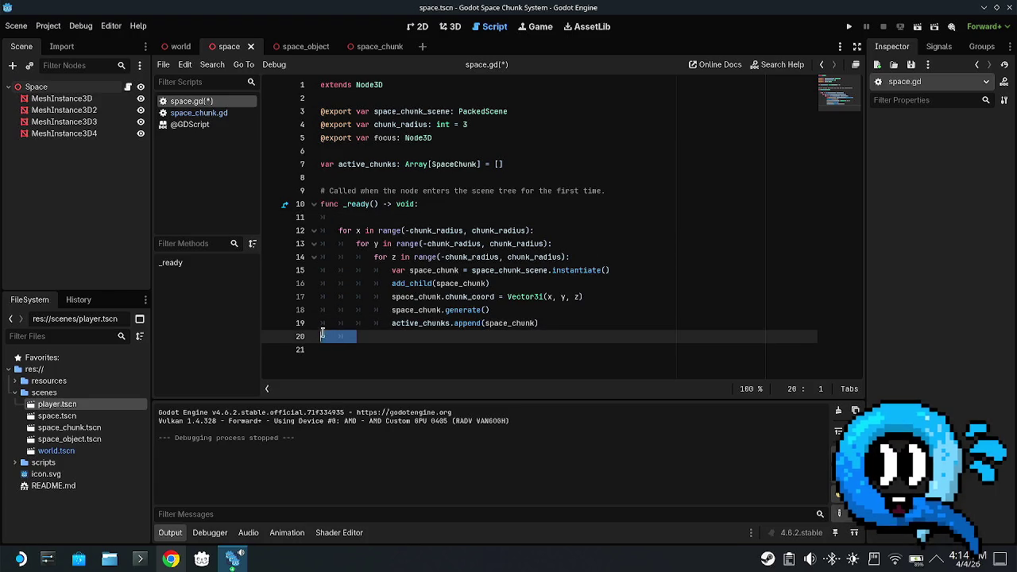
- Delete the leftover indentation and add a func _generate_chunks(): header below the loops
key("BackSpace")
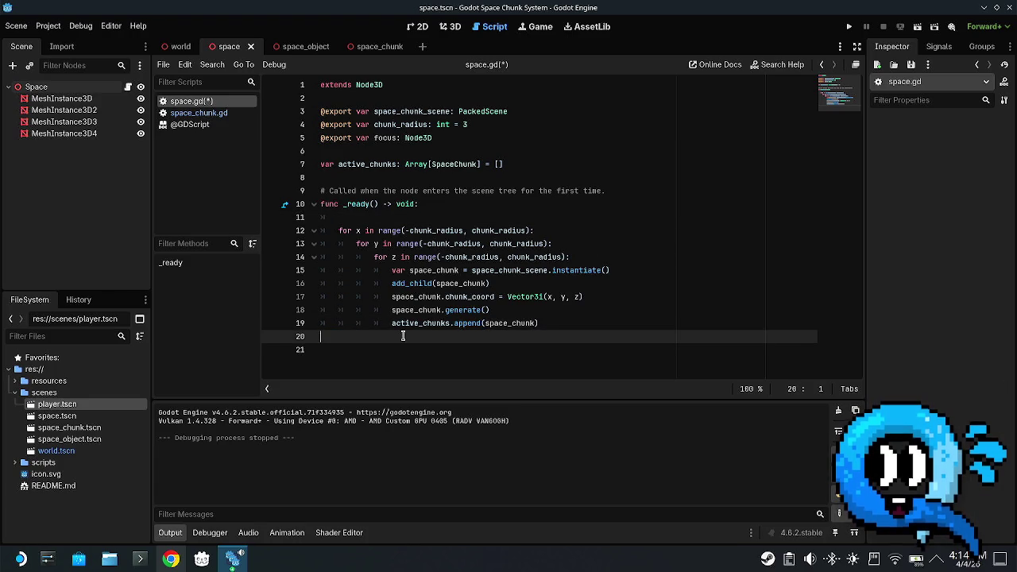
key("Return")
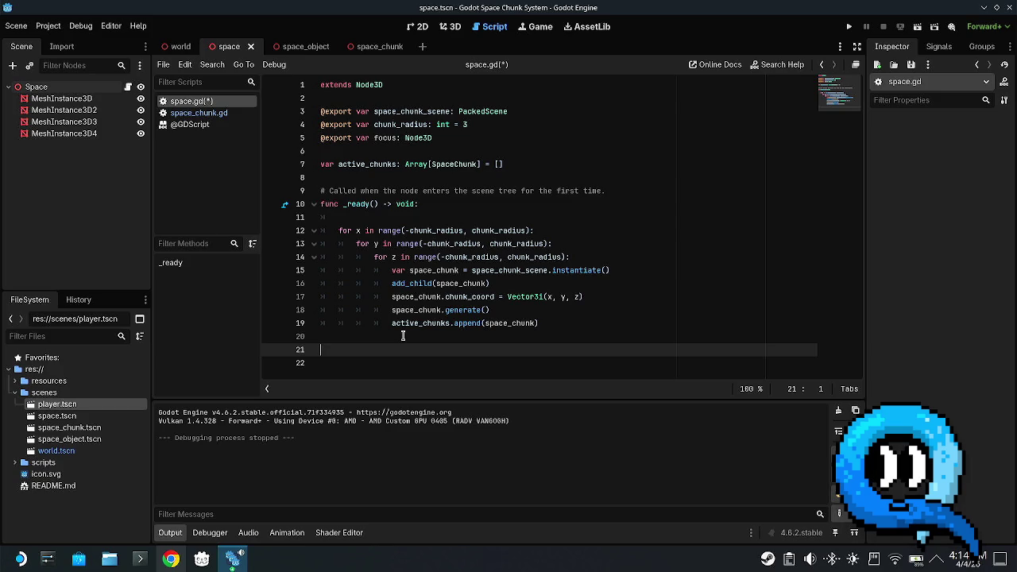
type("func _")
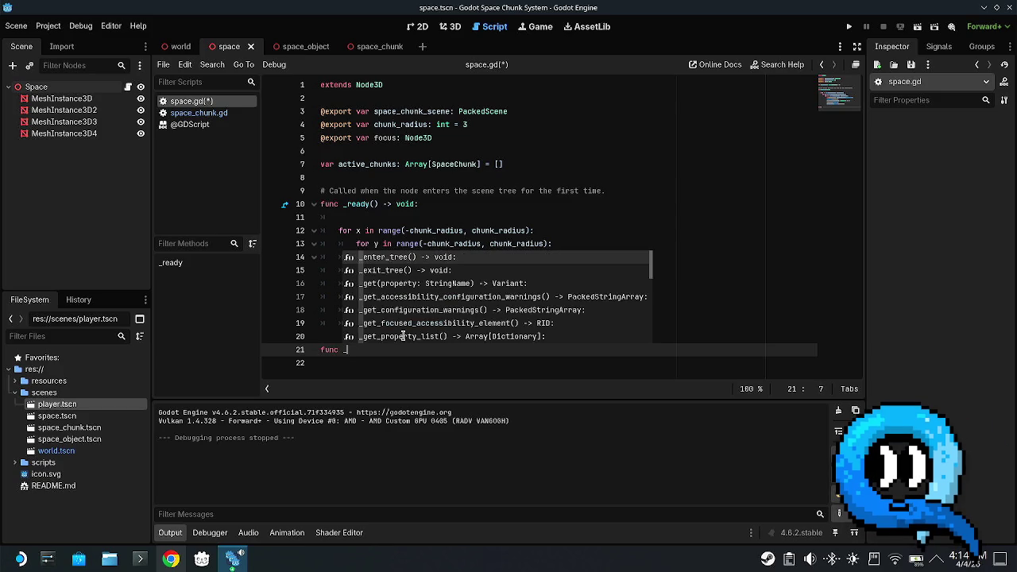
type("generate")
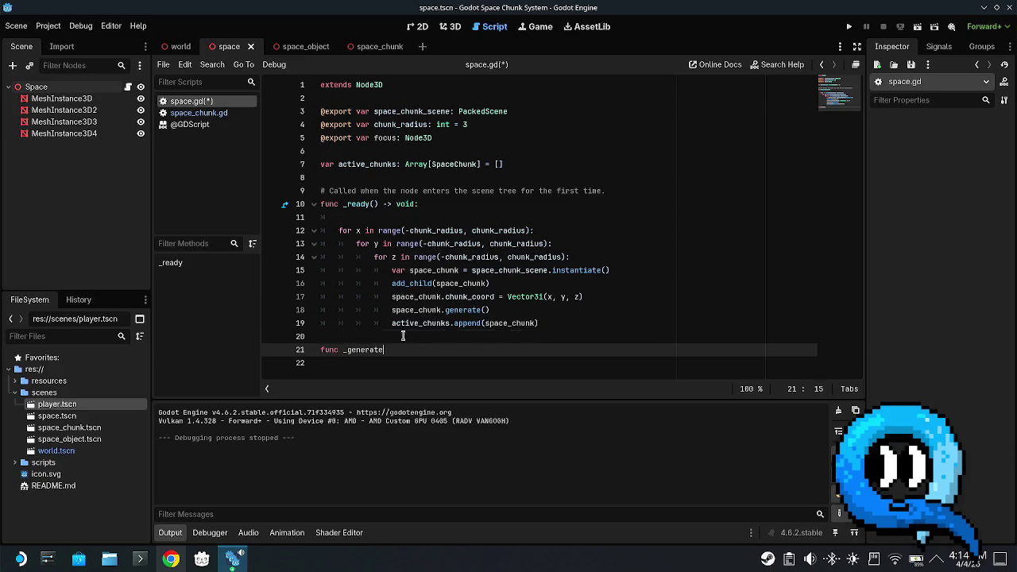
type("_chunks()")
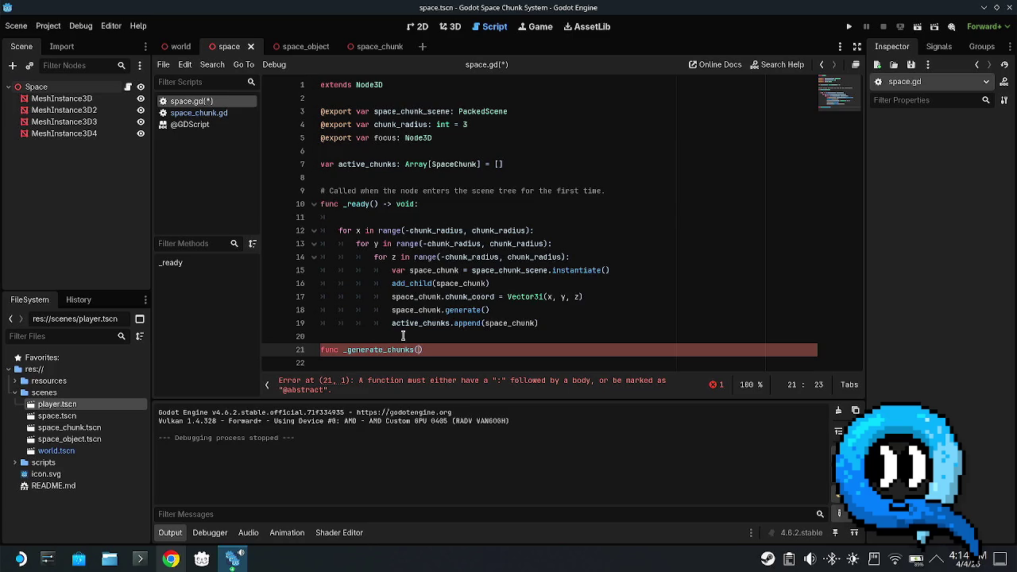
type(":")
key("Return")
- Move the nested for-loop block from _ready into _generate_chunks and fix its indentation
scroll(443, 310, "down", 1)
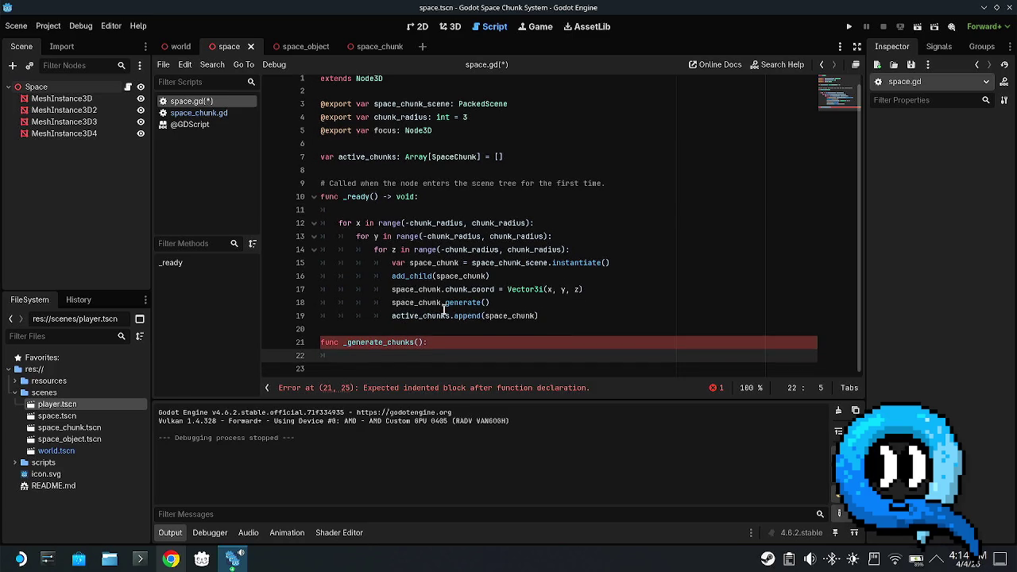
left_click_drag(547, 316, 321, 228)
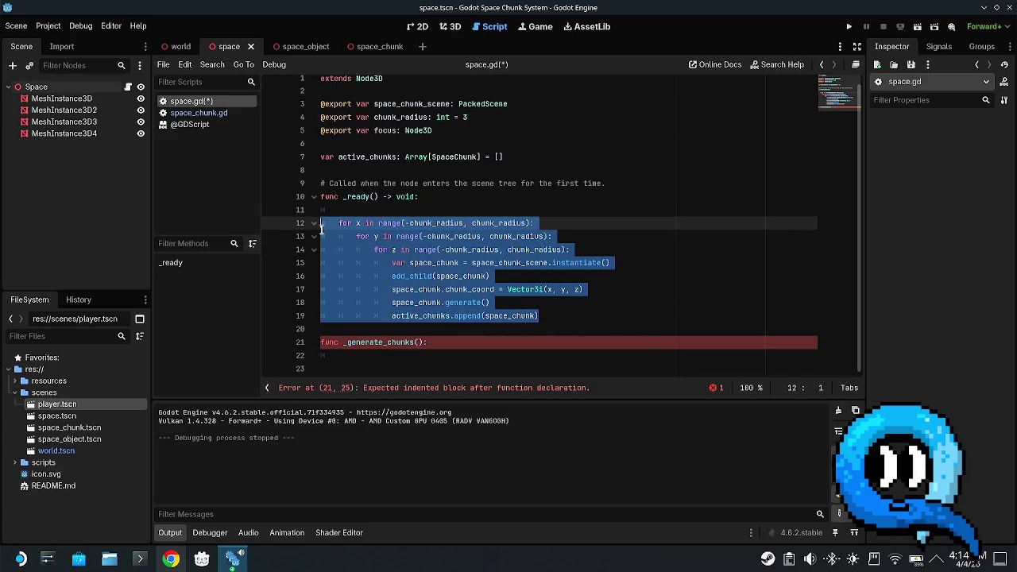
key("ctrl+x")
left_click(429, 270)
key("ctrl+v")
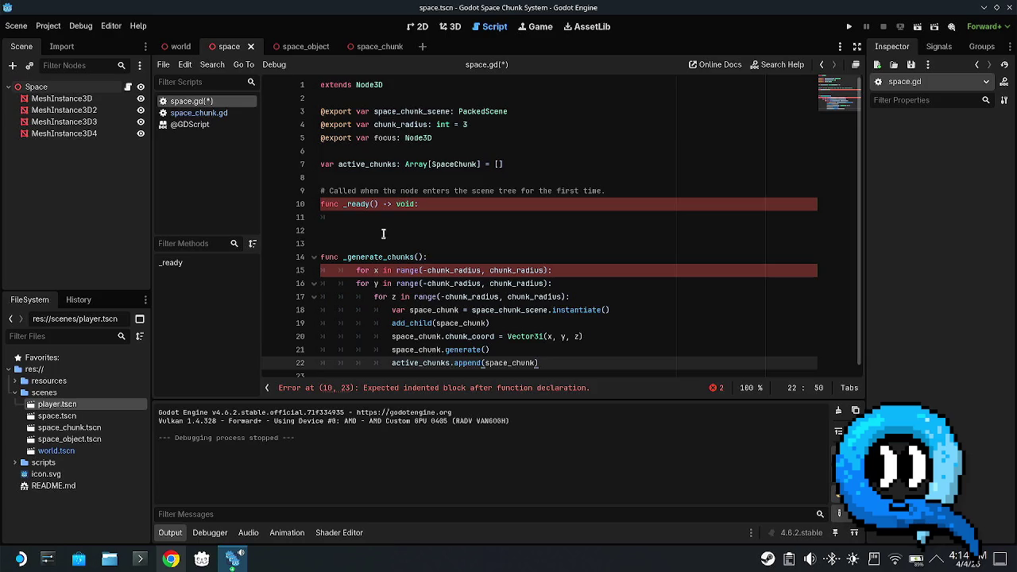
scroll(448, 278, "down", 1)
left_click_drag(541, 355, 386, 276)
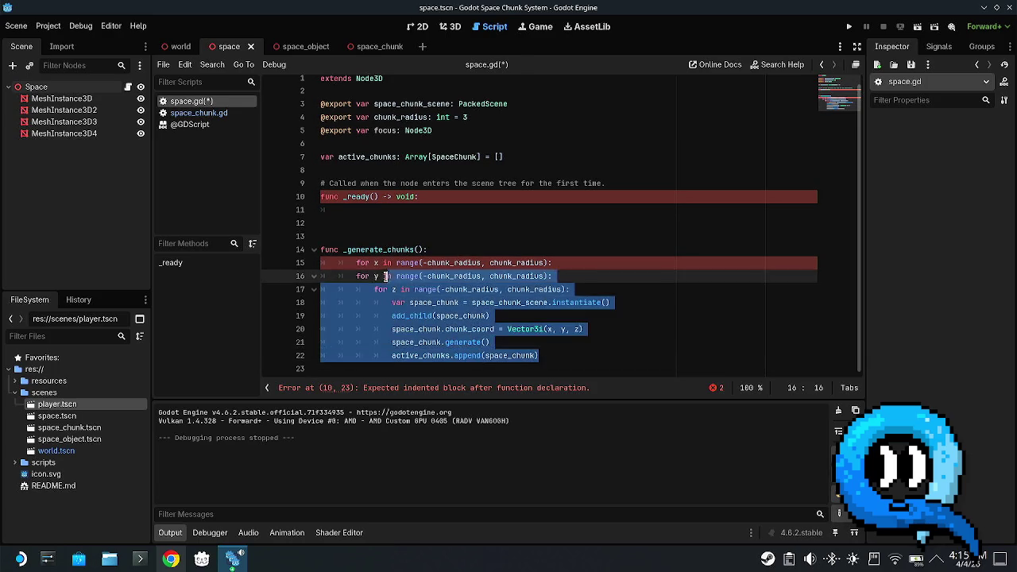
left_click(389, 263)
key("shift+Tab")
- Call _generate_chunks() from the empty _ready body and save space.gd
left_click(378, 210)
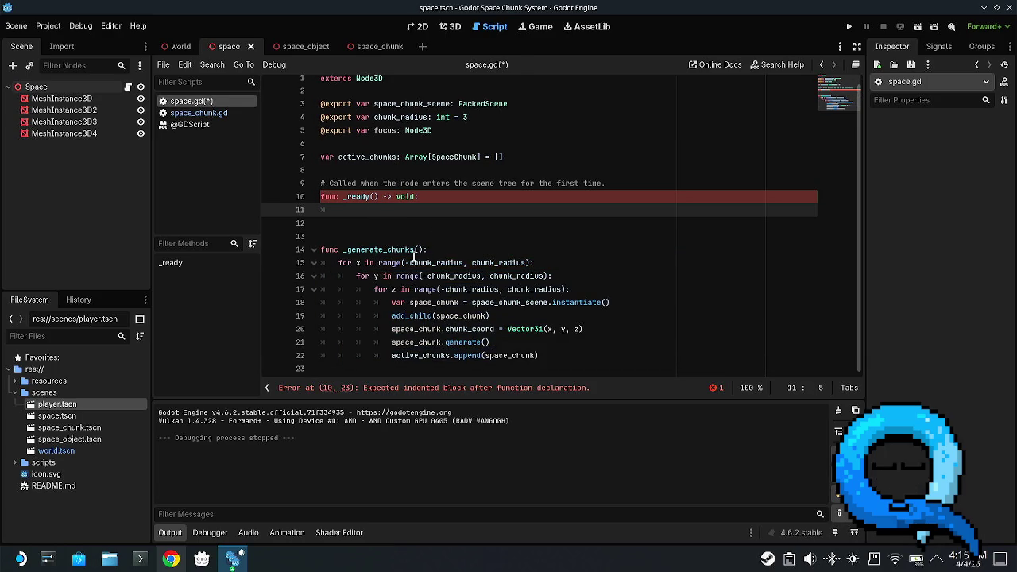
type("_gener")
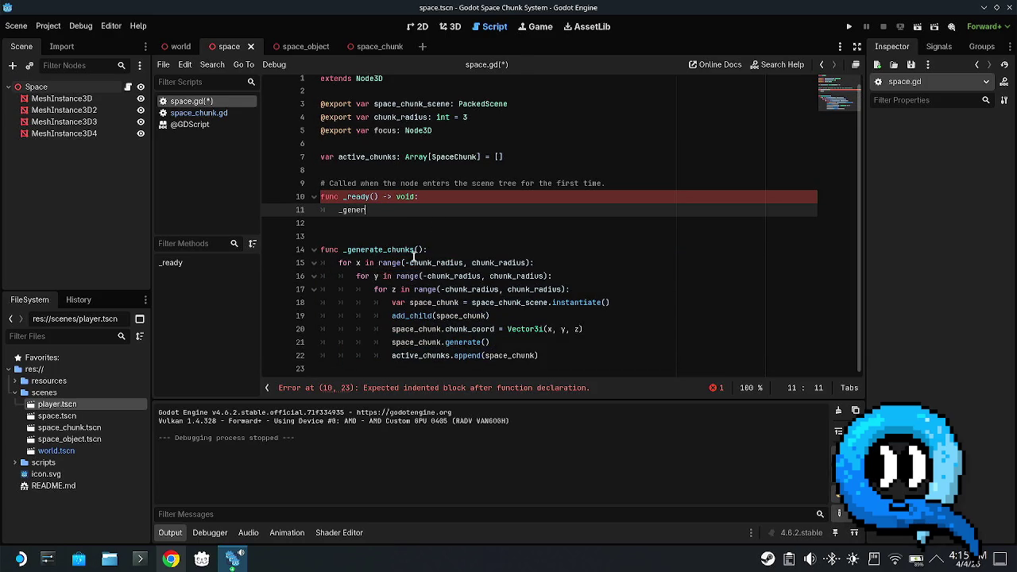
type("ate_chunks")
key("Return")
key("ctrl+s")
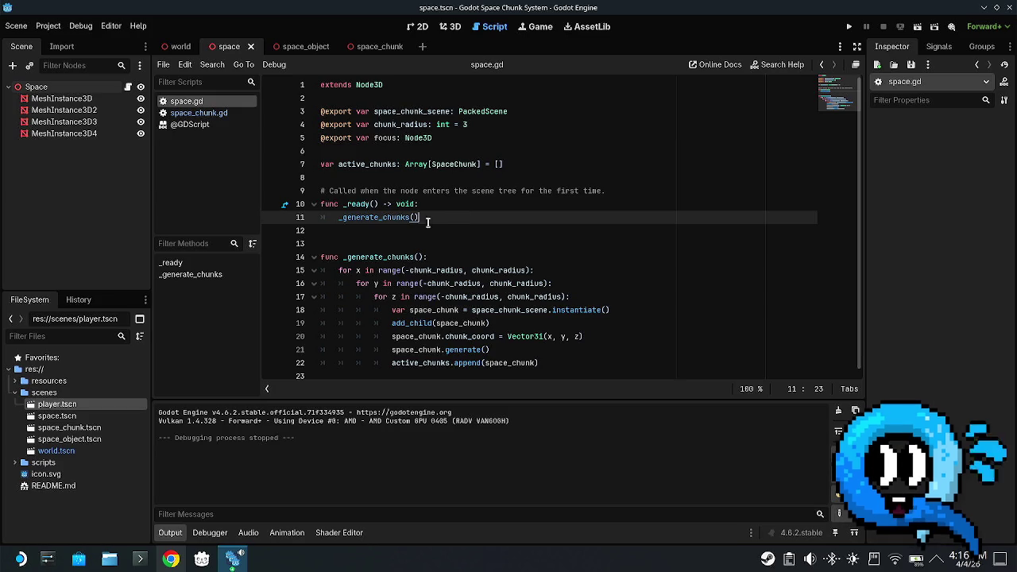
- Open a new indented line inside the for z loop, below its header
left_click(453, 229)
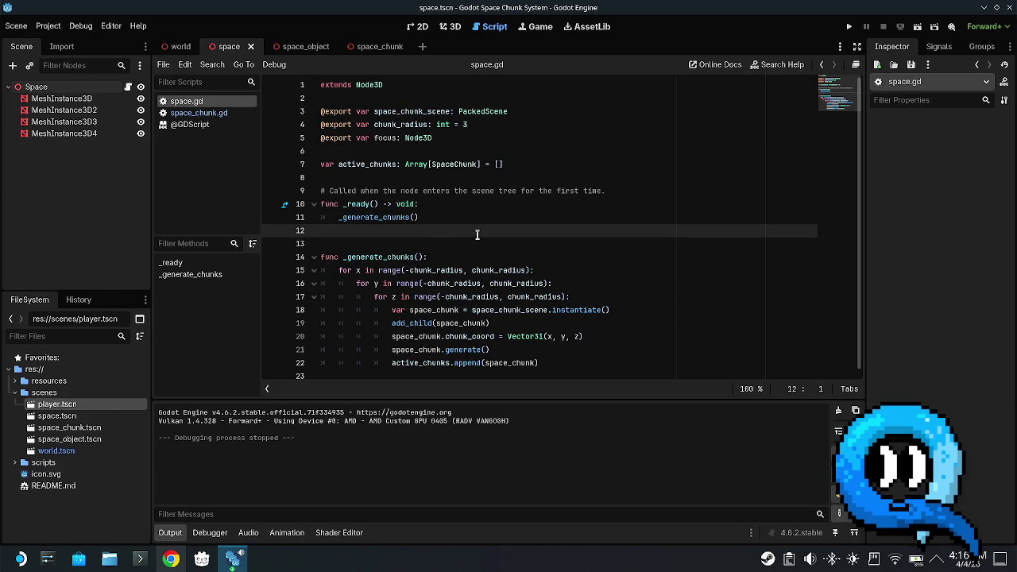
left_click(461, 322)
left_click(572, 361)
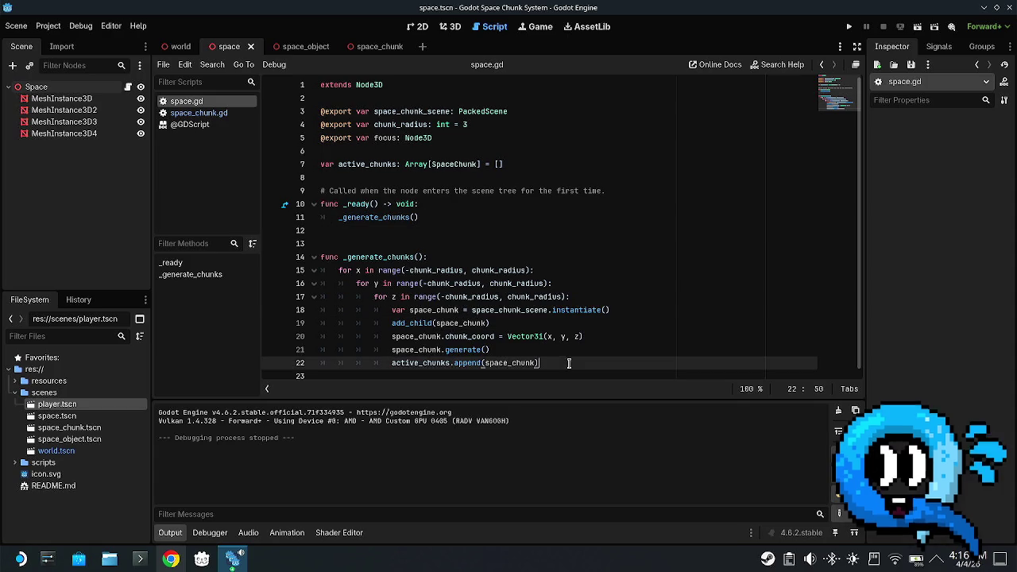
left_click(546, 326)
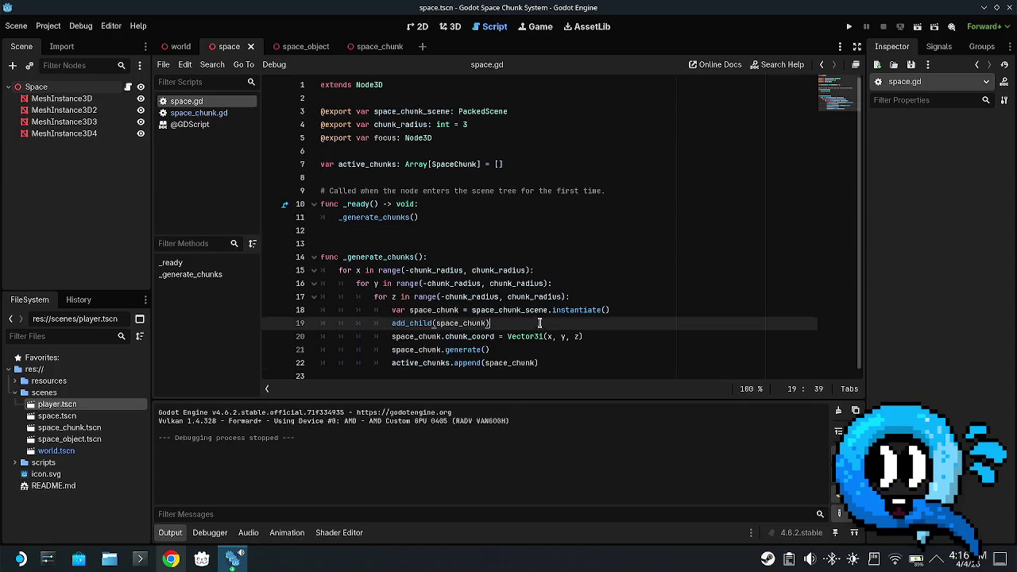
left_click(606, 296)
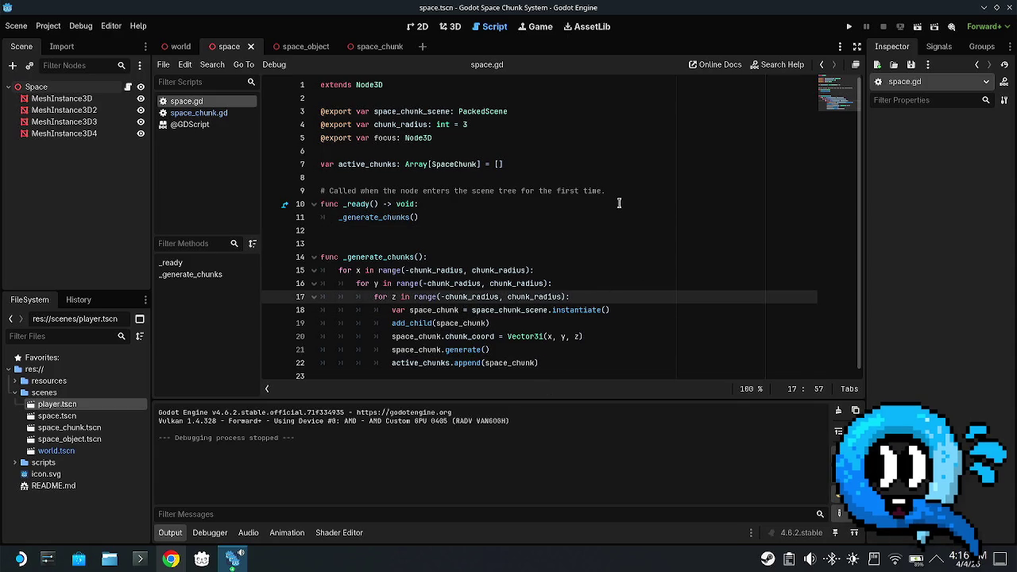
key("Return")
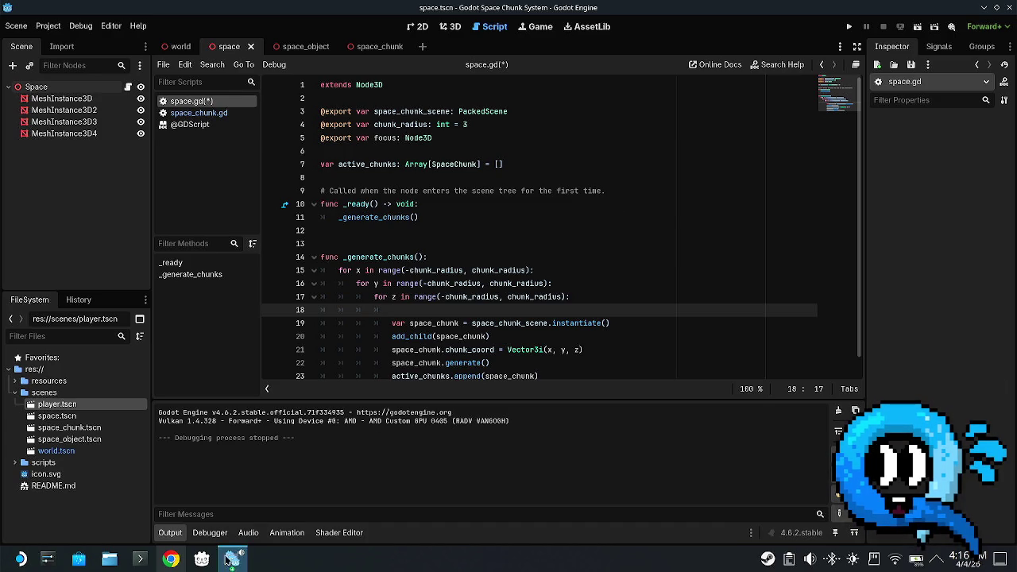
- Switch to the Lost in space project window and scroll down its space.gd
mouse_move(232, 563)
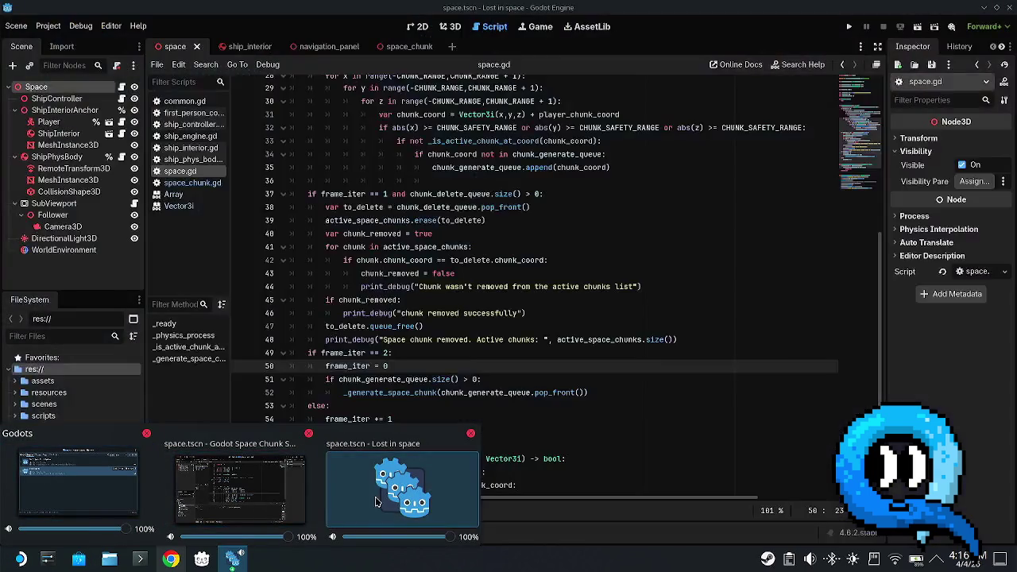
left_click(377, 501)
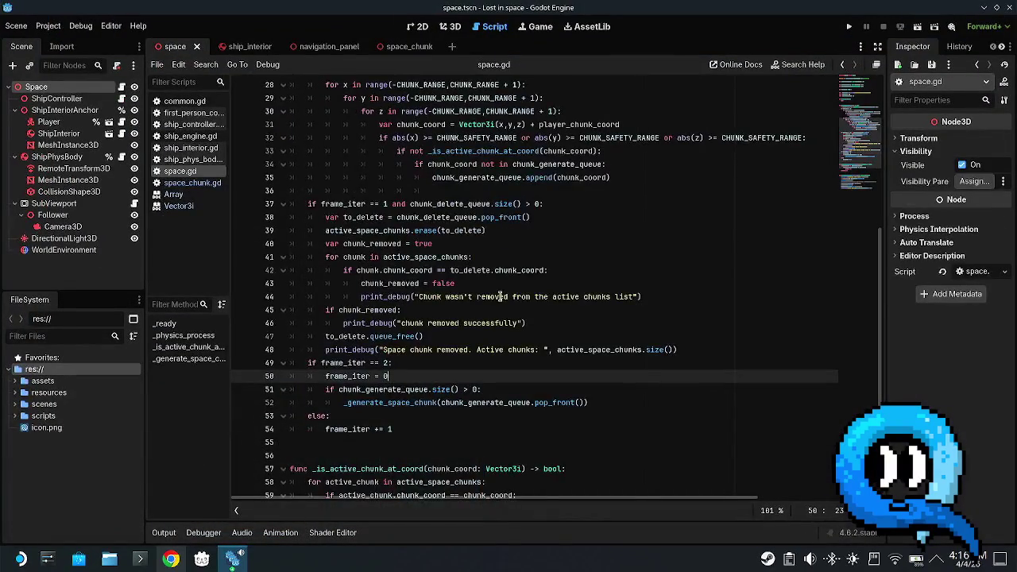
scroll(503, 296, "down", 4)
scroll(487, 315, "down", 2)
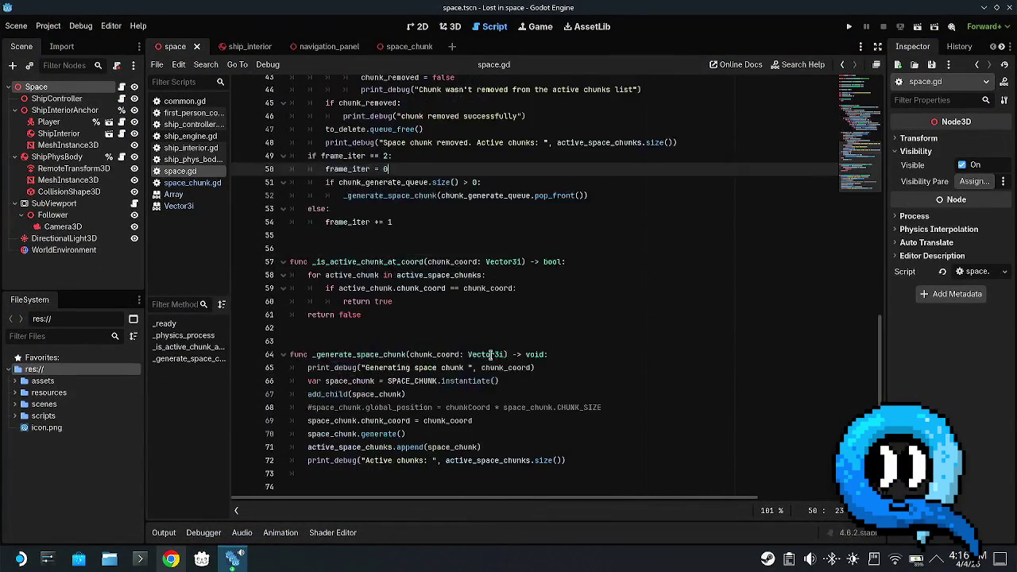
- Review _generate_space_chunk's print_debug, instantiate and add_child lines, then scroll back up
left_click(469, 352)
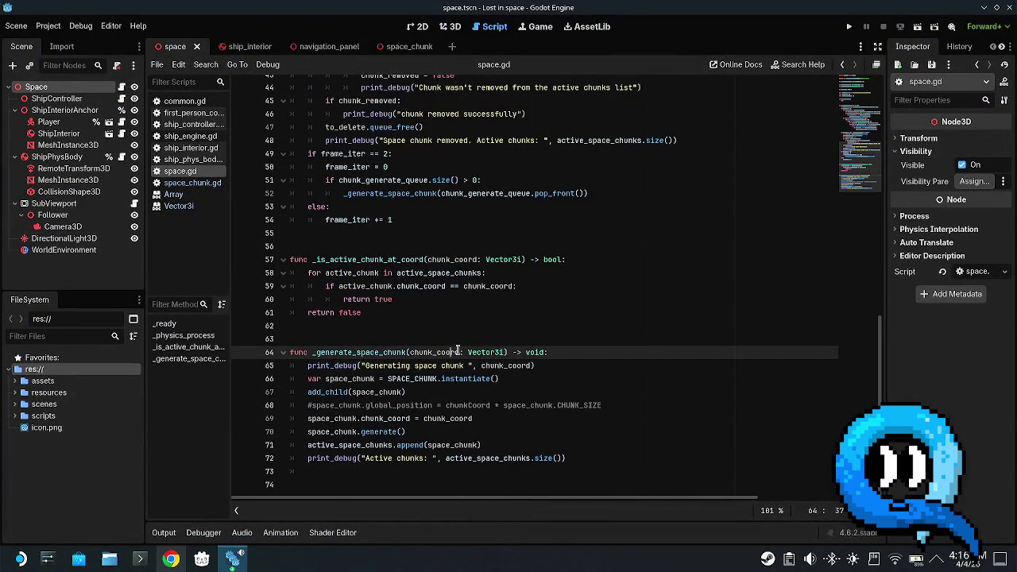
double_click(362, 352)
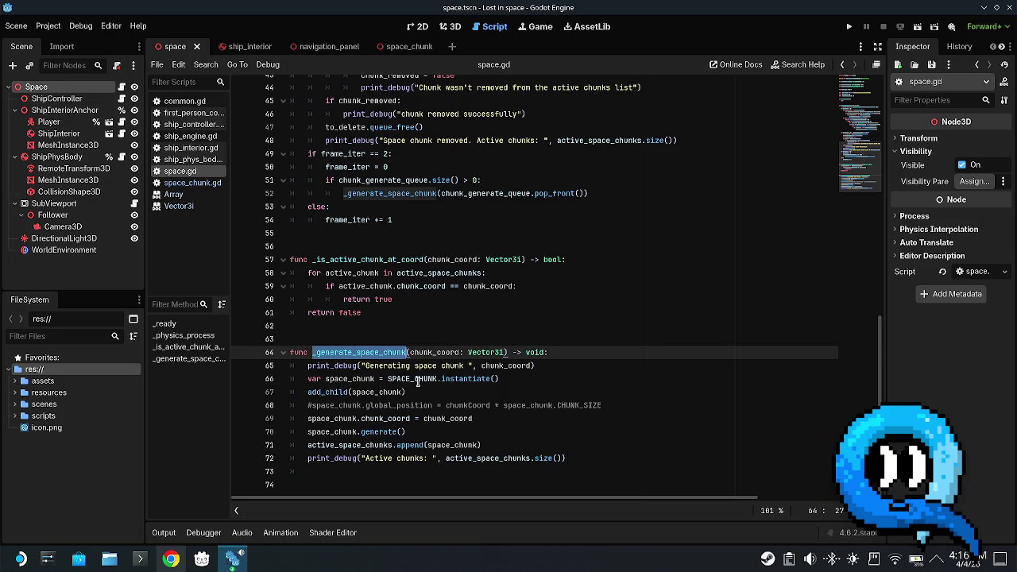
left_click(457, 379)
left_click(343, 366)
left_click(513, 365)
left_click(376, 378)
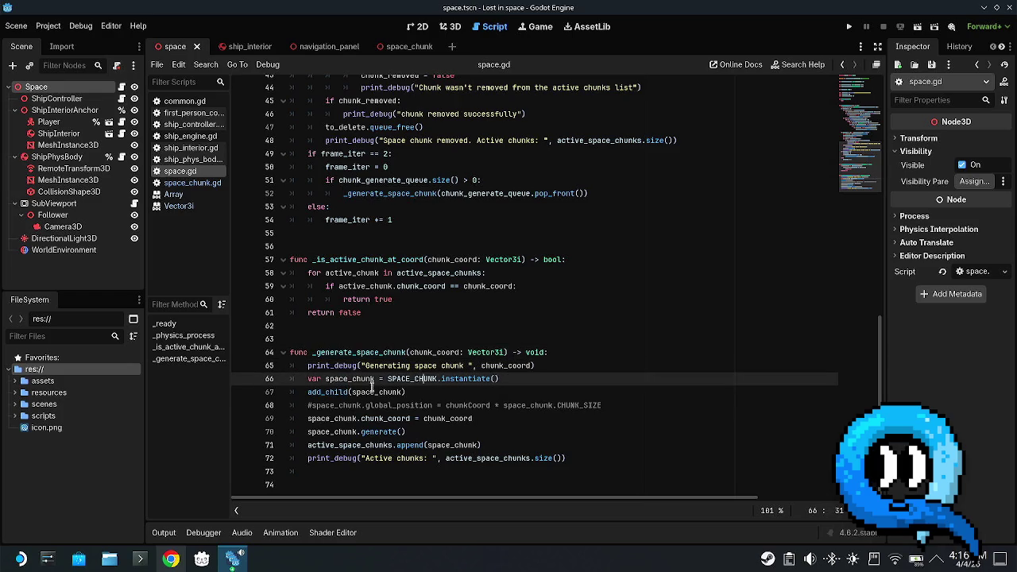
left_click(371, 392)
left_click(333, 419)
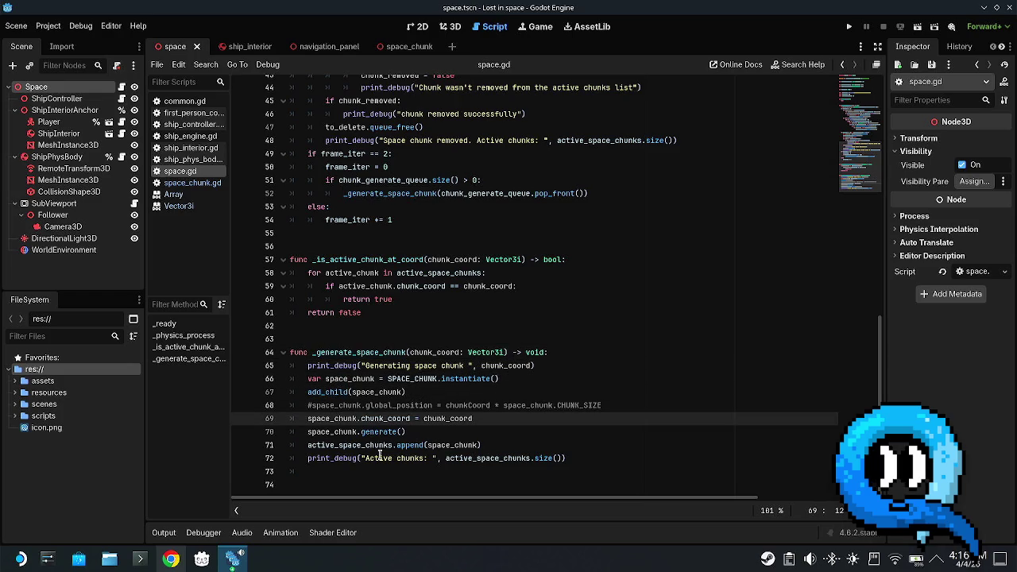
double_click(351, 352)
scroll(410, 366, "up", 6)
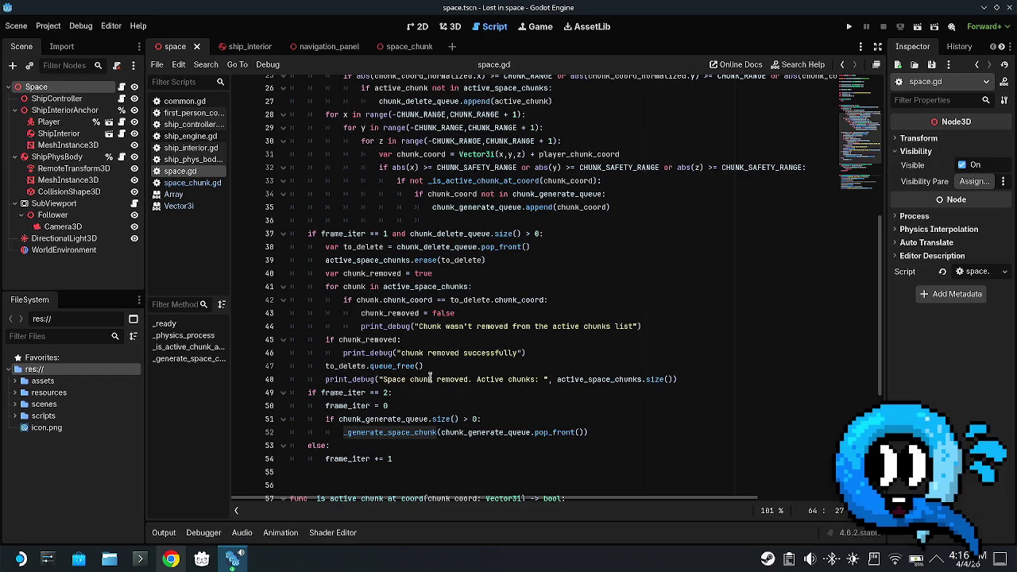
scroll(446, 375, "up", 8)
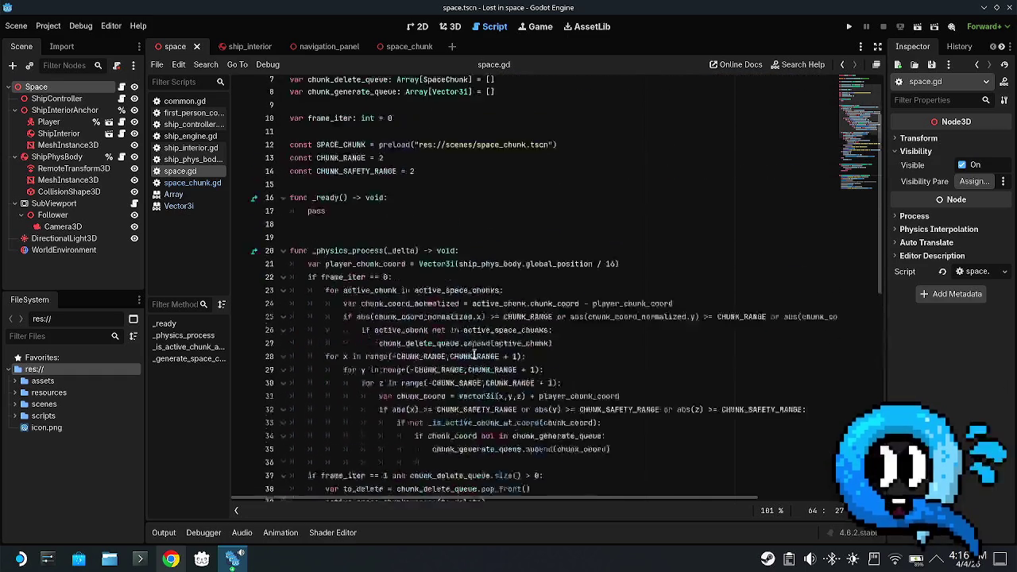
- Highlight the chunk_delete_queue and chunk_generate_queue variables
double_click(347, 164)
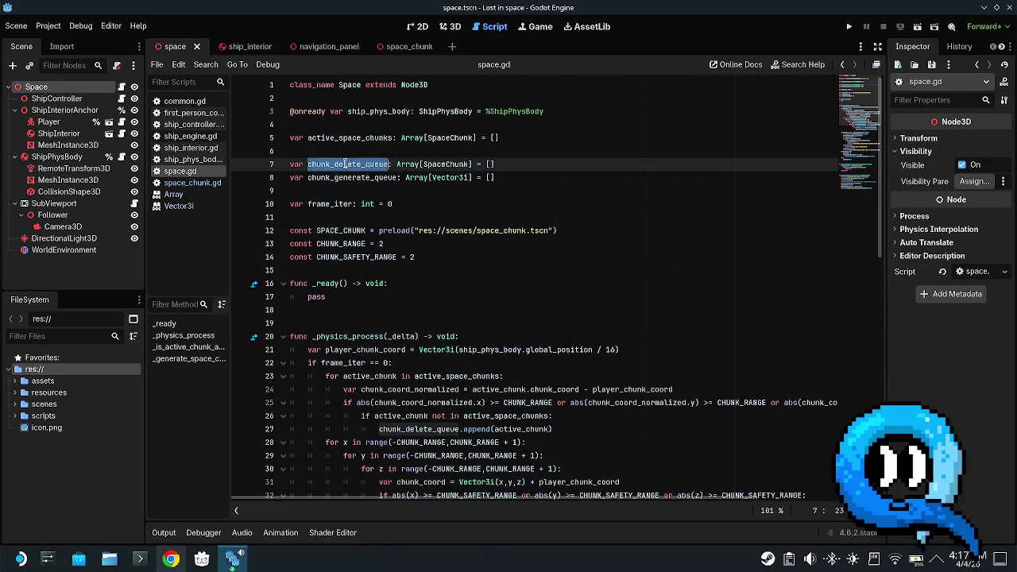
double_click(350, 177)
mouse_move(359, 164)
left_mouse_down()
mouse_move(306, 163)
mouse_move(389, 164)
left_mouse_up()
double_click(350, 177)
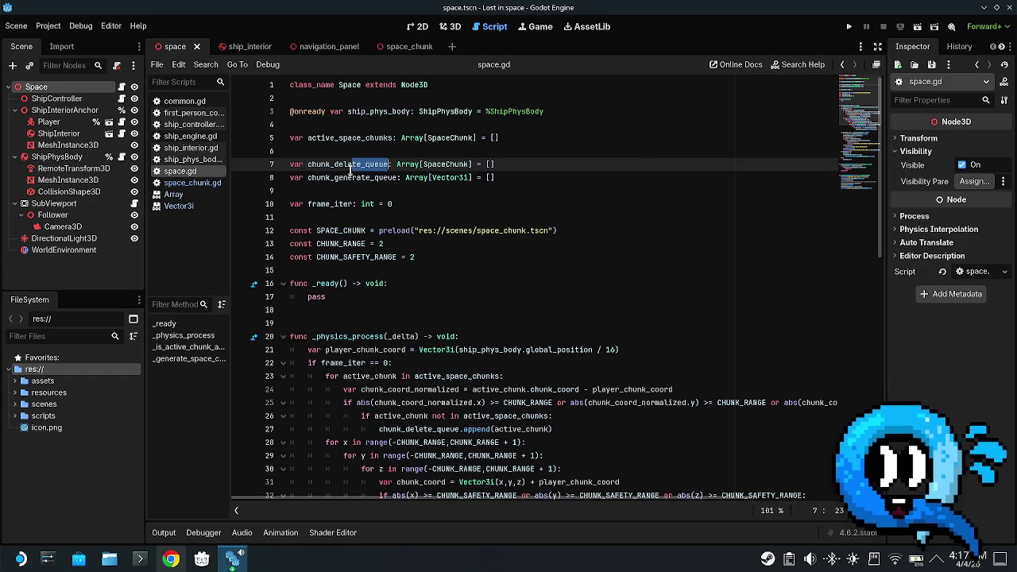
left_click_drag(307, 164, 389, 163)
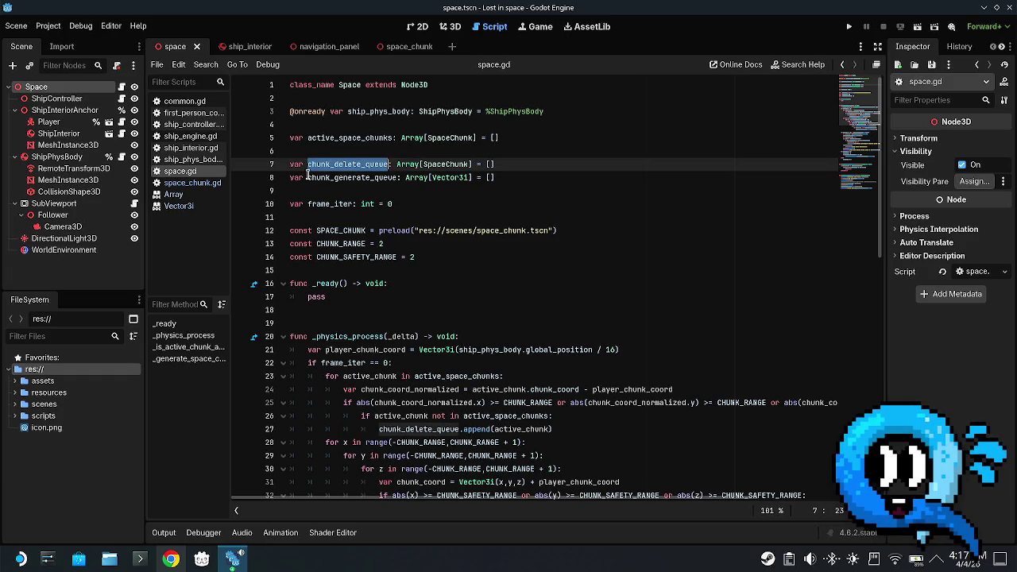
left_click_drag(307, 177, 400, 180)
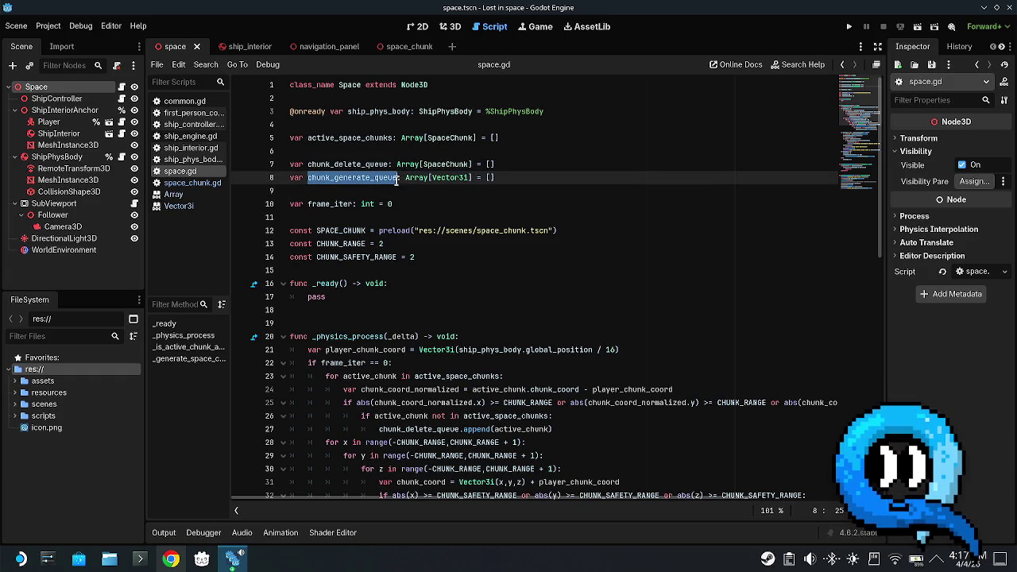
left_click(414, 185)
- Highlight the frame_iter == 0 block, its deletion-queue loop and its new-chunk queue loops
scroll(508, 204, "down", 5)
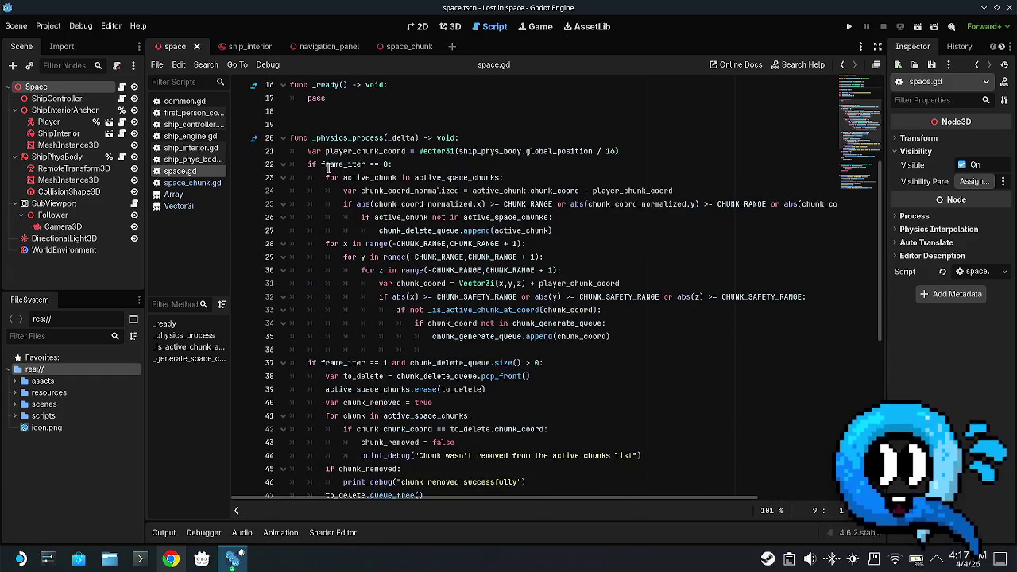
mouse_move(309, 163)
left_mouse_down()
mouse_move(608, 296)
mouse_move(612, 336)
left_mouse_up()
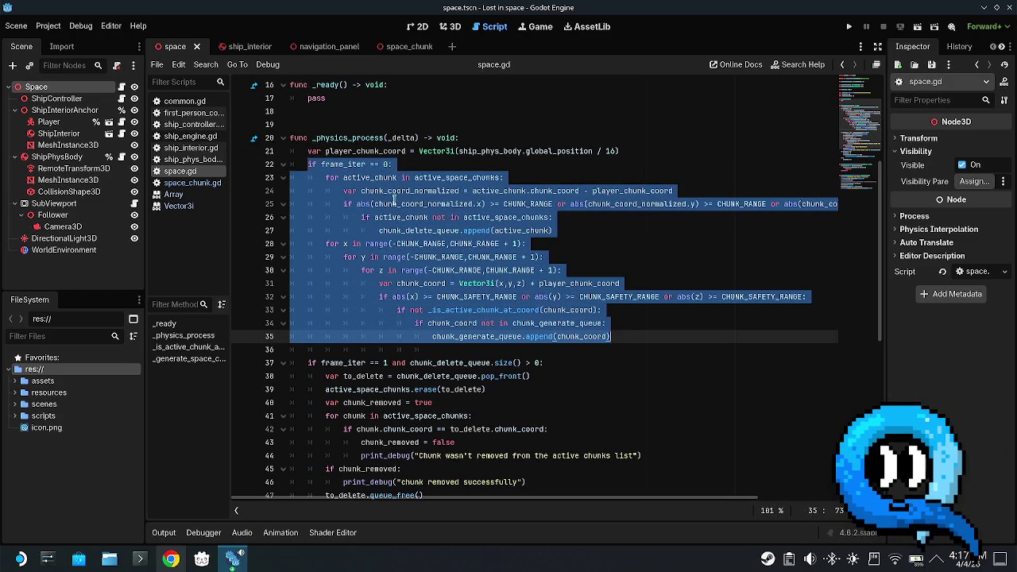
left_click(350, 139)
left_click(361, 191)
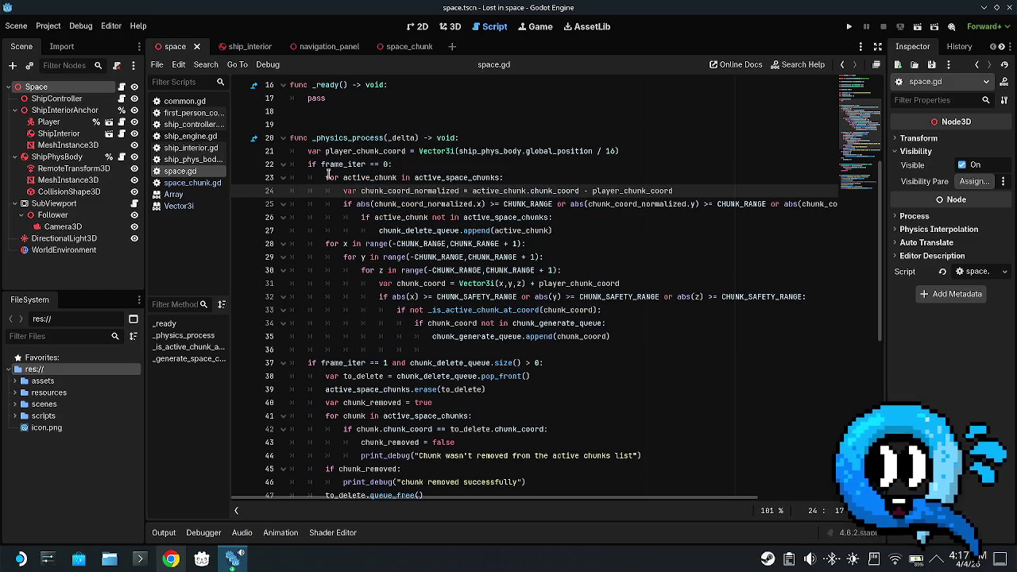
left_click_drag(325, 177, 607, 228)
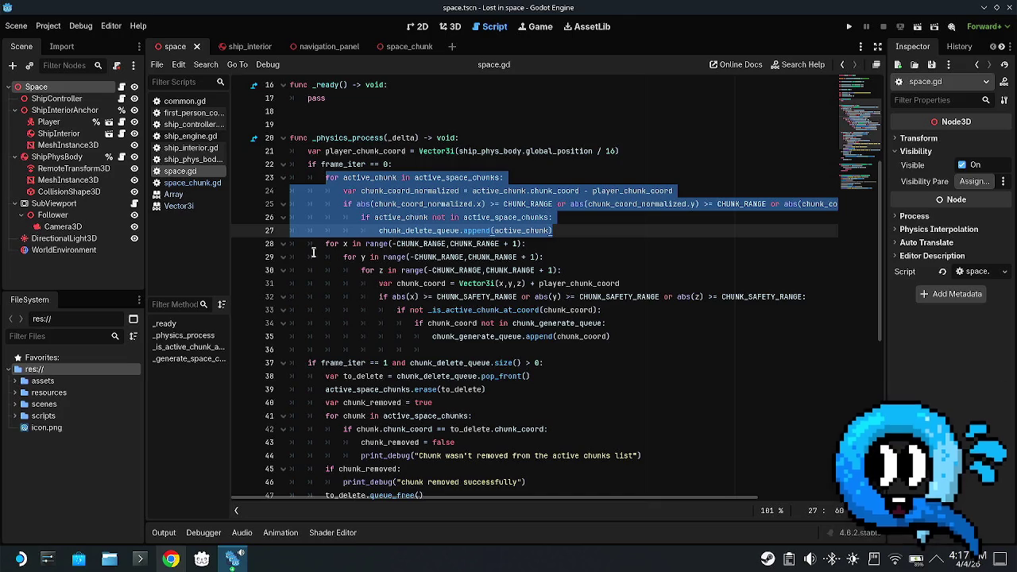
mouse_move(326, 244)
left_mouse_down()
mouse_move(672, 345)
mouse_move(658, 336)
mouse_move(668, 337)
left_mouse_up()
- Highlight the frame_iter == 2 generation branch, then add an empty indented line in the z loop
scroll(688, 329, "down", 5)
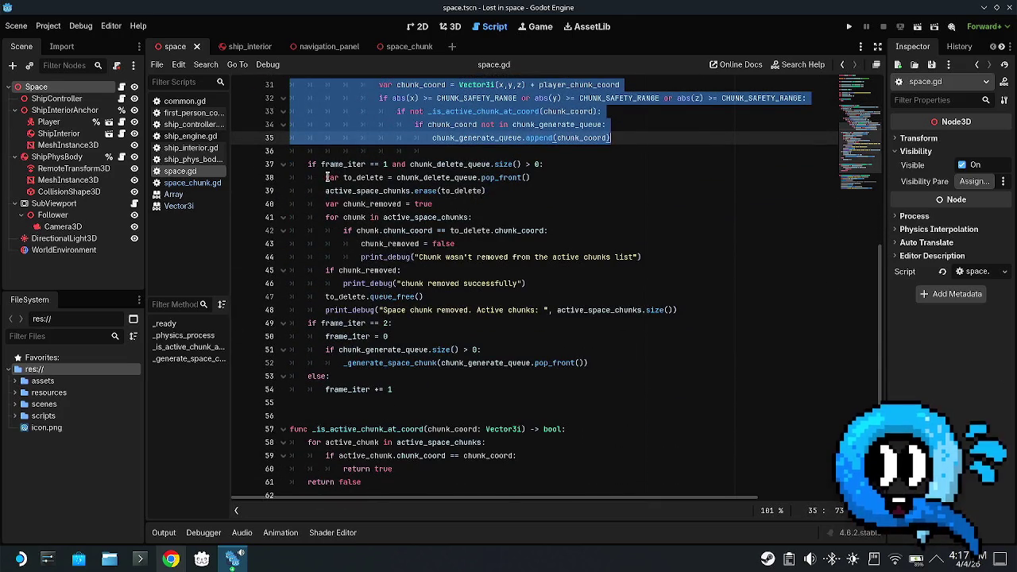
mouse_move(325, 176)
left_mouse_down()
mouse_move(738, 295)
mouse_move(722, 314)
left_mouse_up()
scroll(469, 280, "down", 1)
scroll(468, 280, "down", 1)
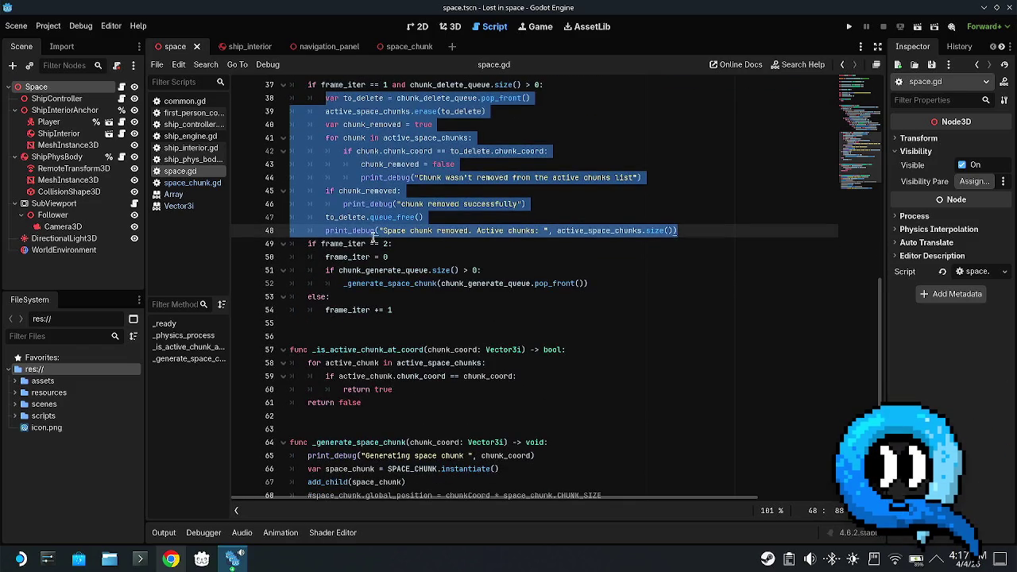
left_click_drag(326, 257, 665, 299)
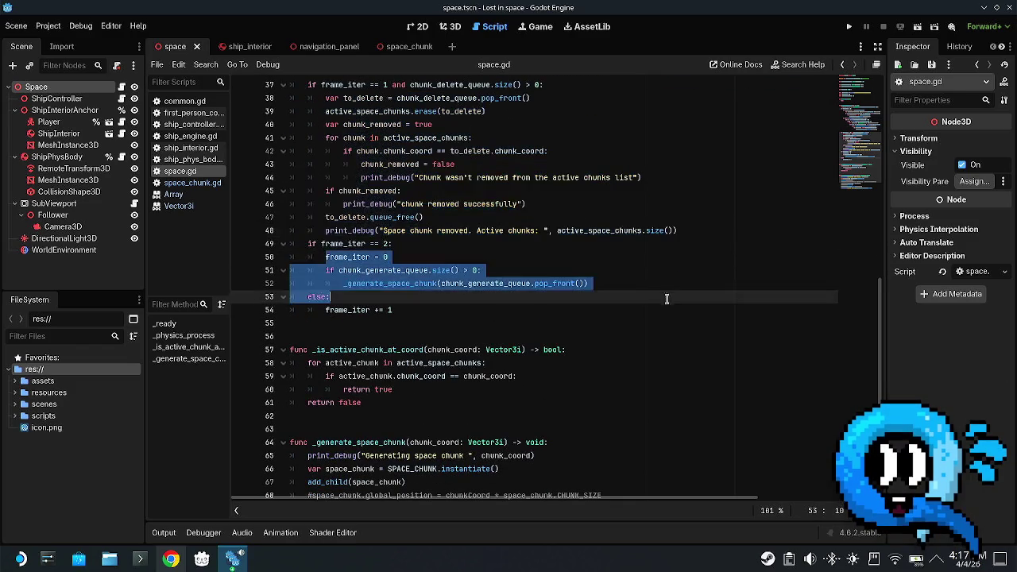
left_click(446, 284)
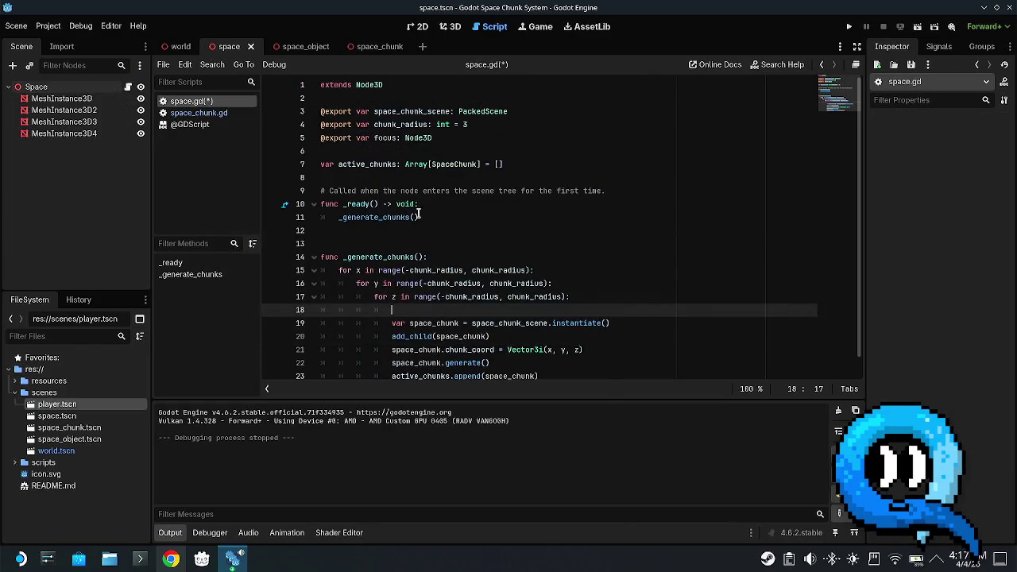
key("Return")
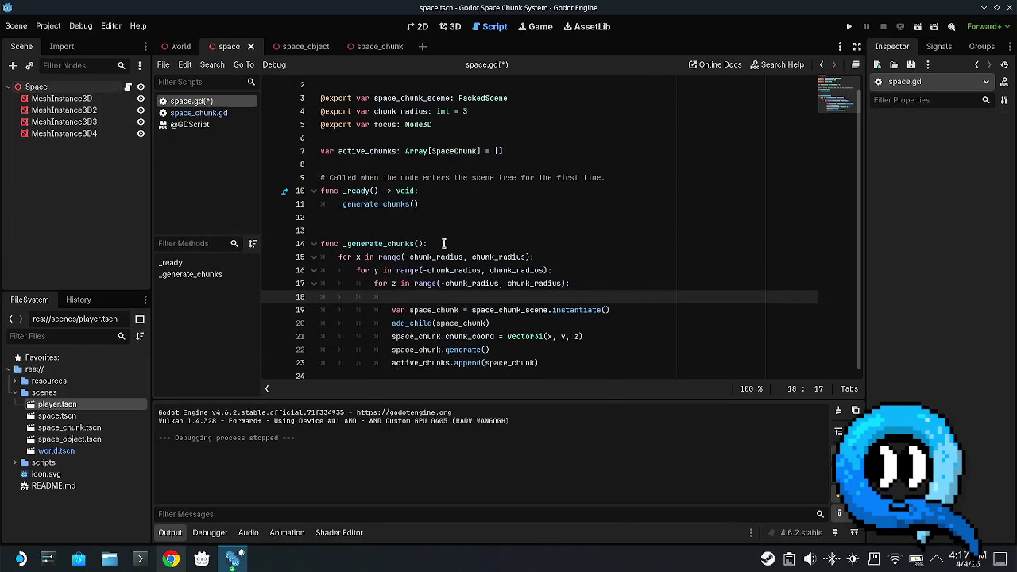
- Delete the empty line inside the z loop
left_click(512, 231)
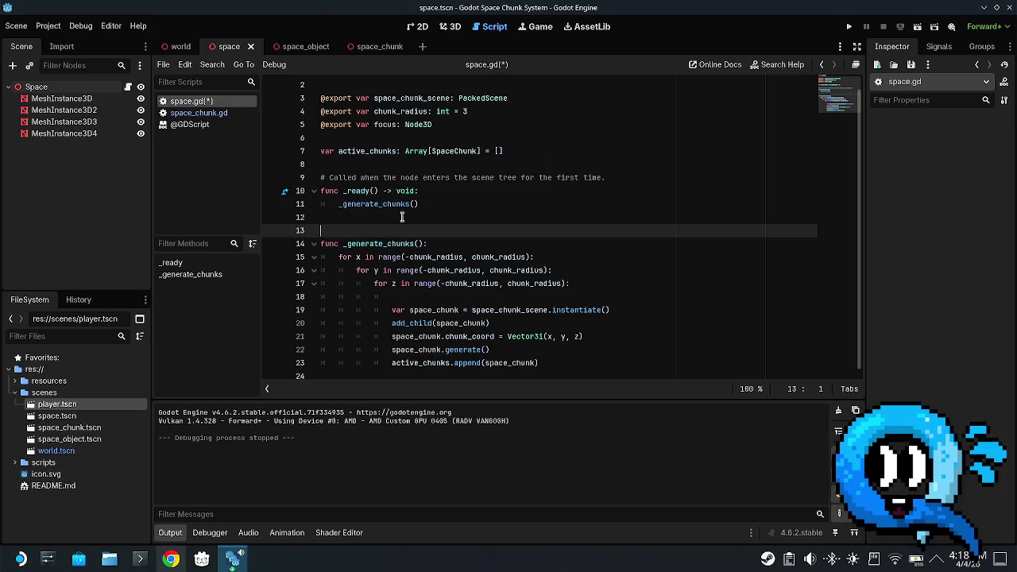
left_click(436, 257)
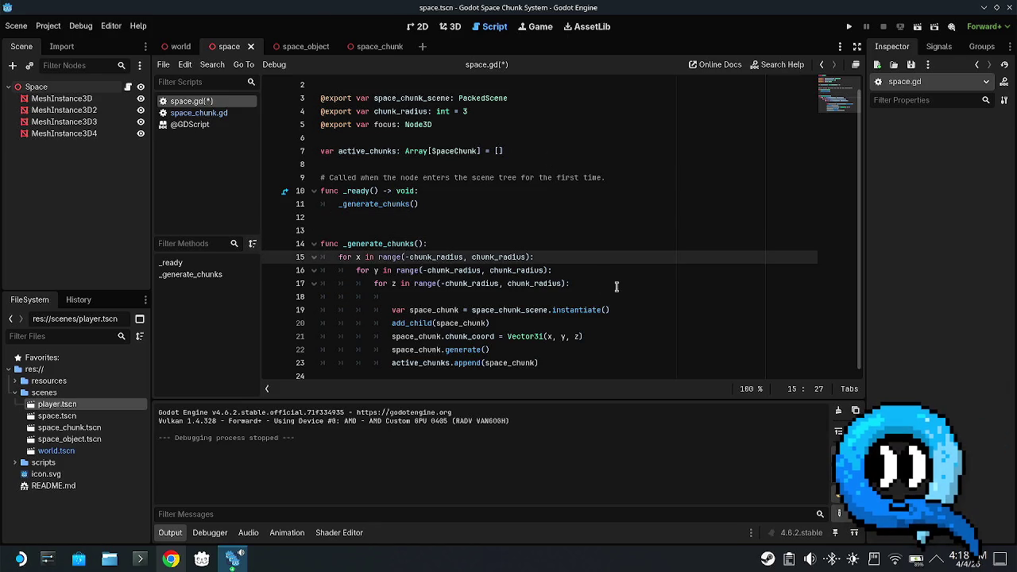
left_click(504, 293)
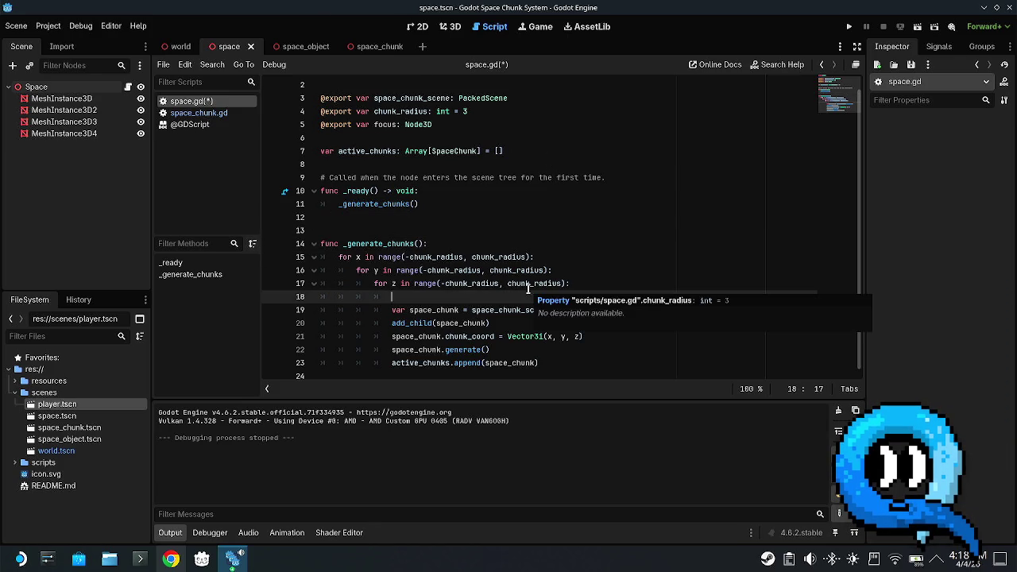
key("ctrl+shift+k")
- Rename both the call in _ready and the function header to _generate_chunk
left_click(454, 270)
left_click(483, 239)
left_click(436, 199)
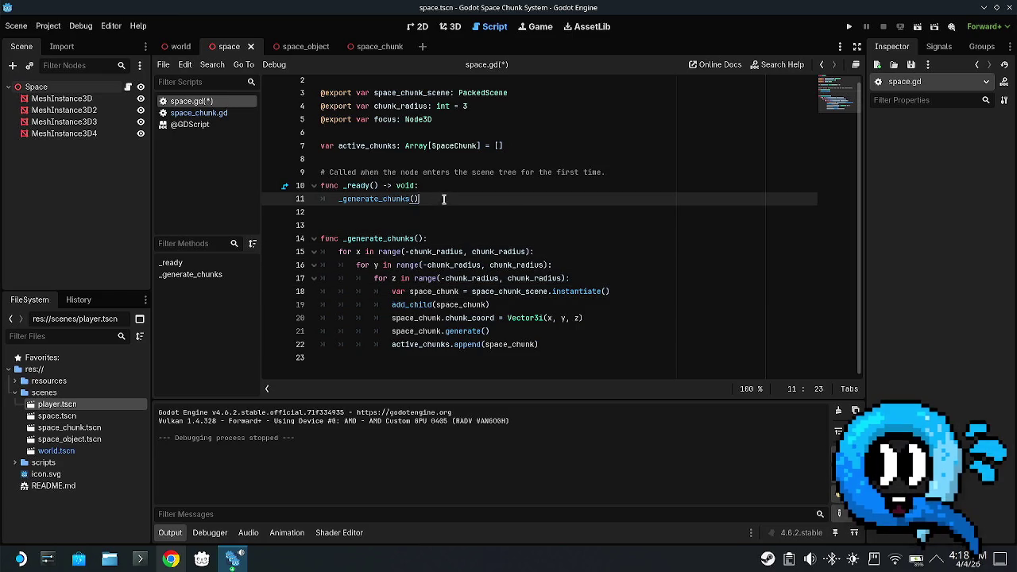
key("BackSpace")
type("Vector2")
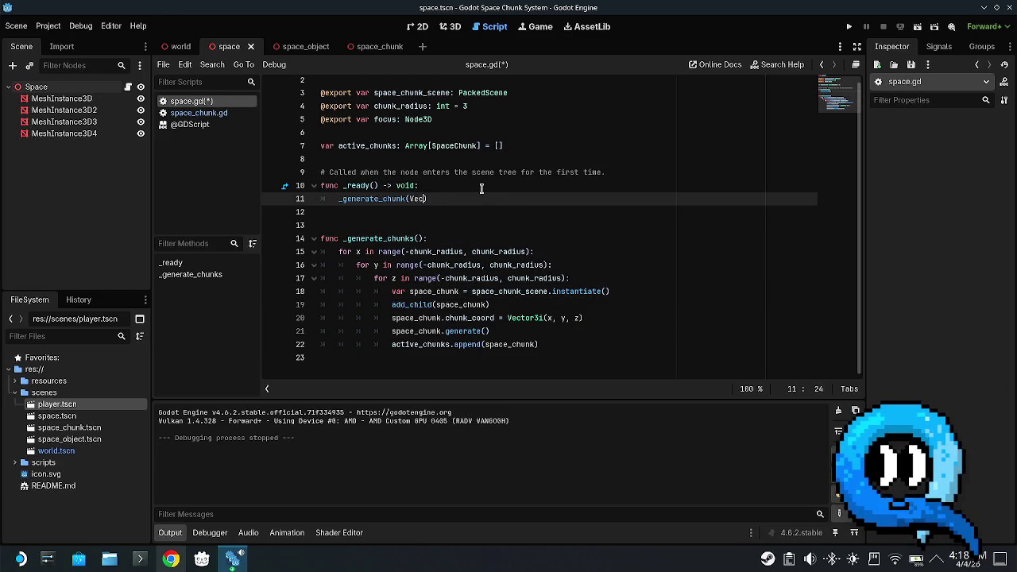
key("BackSpace")
type("3")
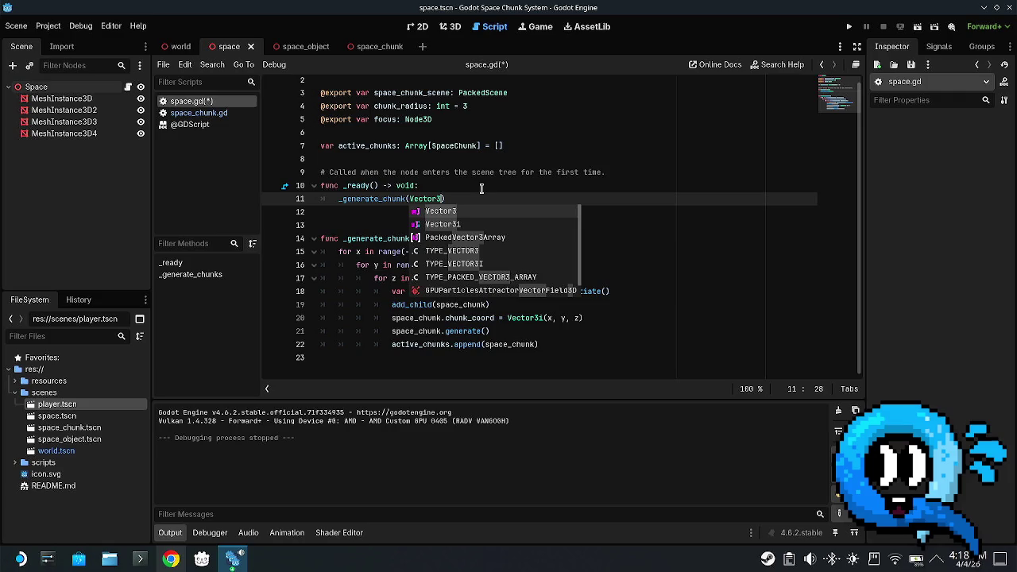
key("ctrl+BackSpace")
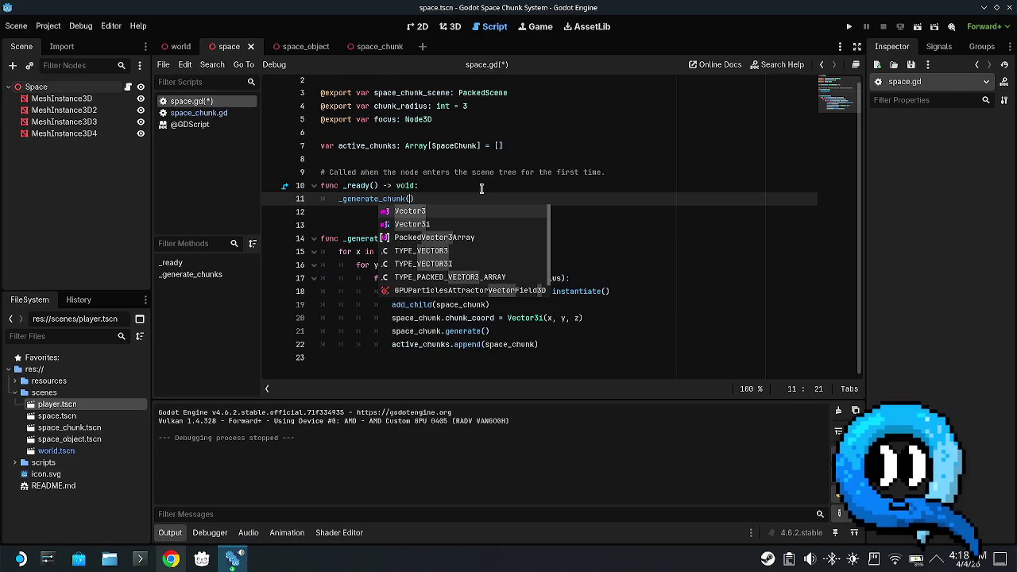
key("Escape")
key("Down")
key("Down")
key("Down")
key("Delete")
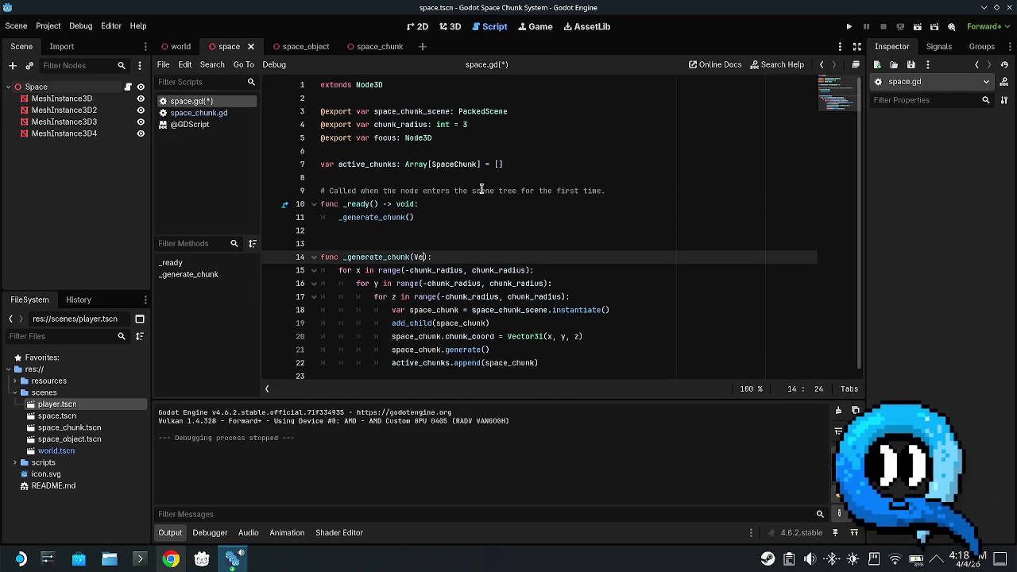
type("ctor3i")
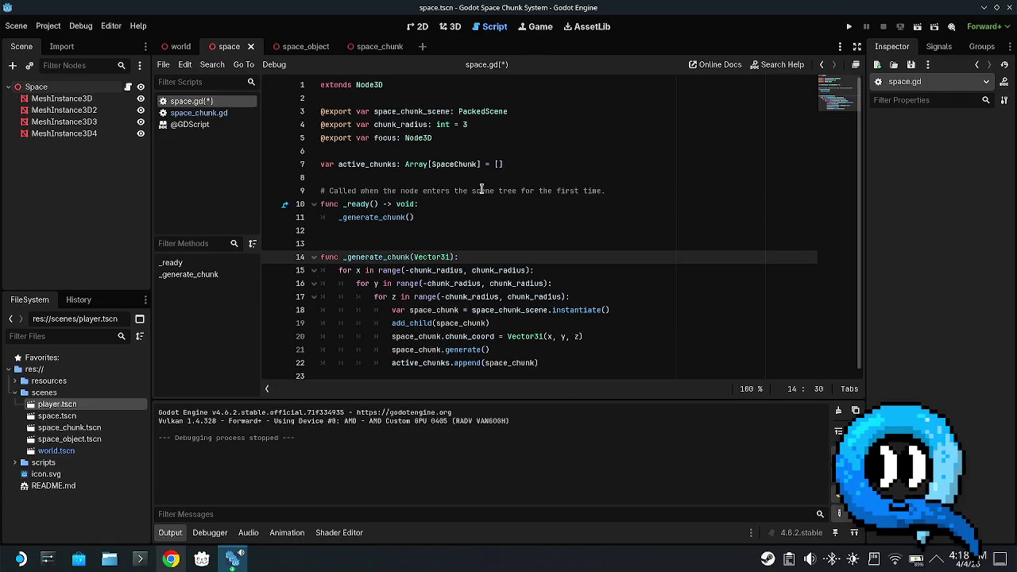
- Move the nested x/y/z loops from the function body into _ready and fix the for x indentation
mouse_move(540, 363)
left_mouse_down()
mouse_move(357, 308)
mouse_move(301, 270)
left_mouse_up()
key("ctrl+c")
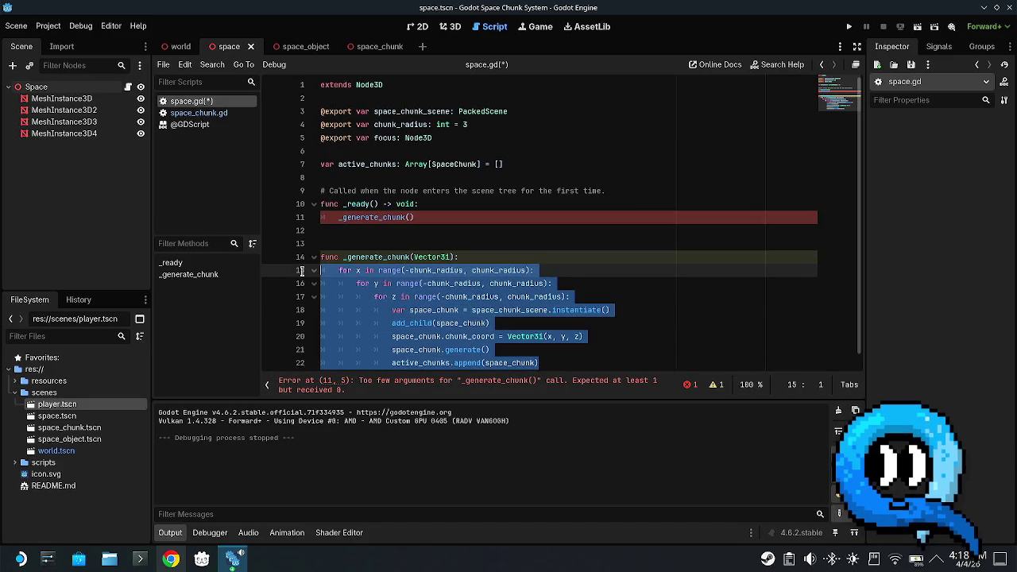
key("BackSpace")
left_click(499, 210)
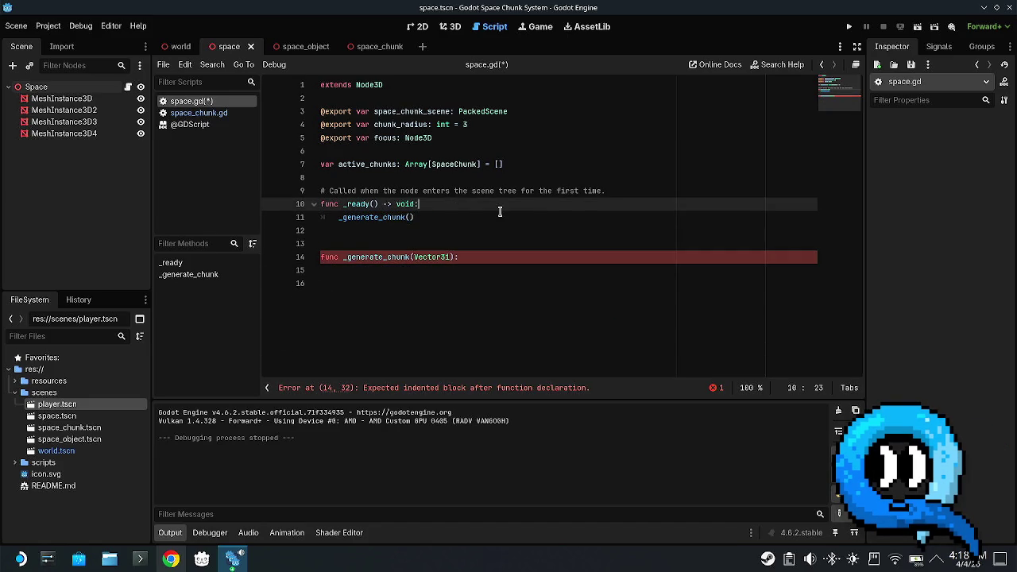
key("Return")
key("ctrl+v")
scroll(354, 200, "down", 1)
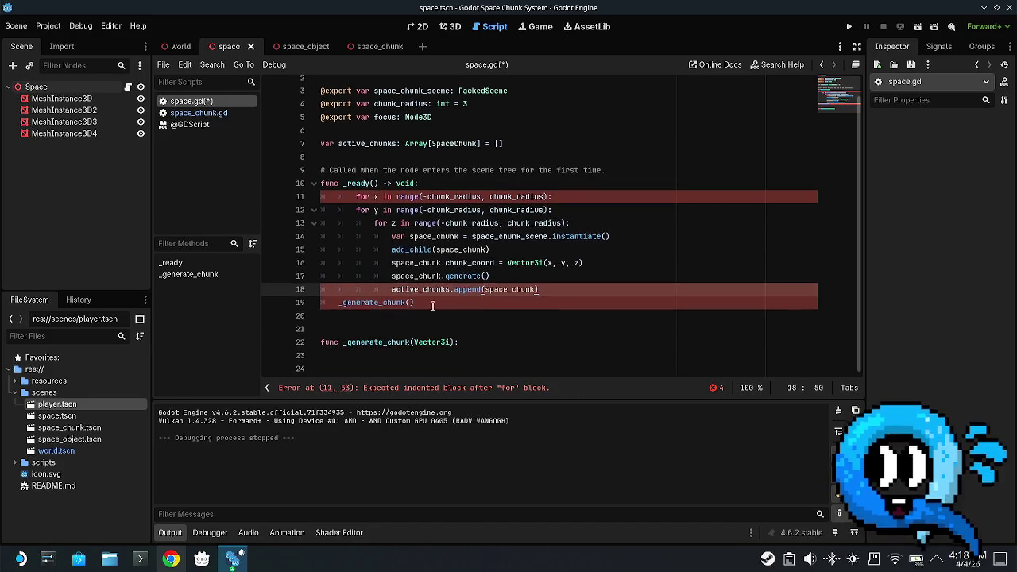
left_click(353, 198)
key("BackSpace")
left_click(393, 262)
- Move the chunk creation lines from the z loop into _generate_chunk, outdent them, and save
left_click_drag(563, 289, 392, 237)
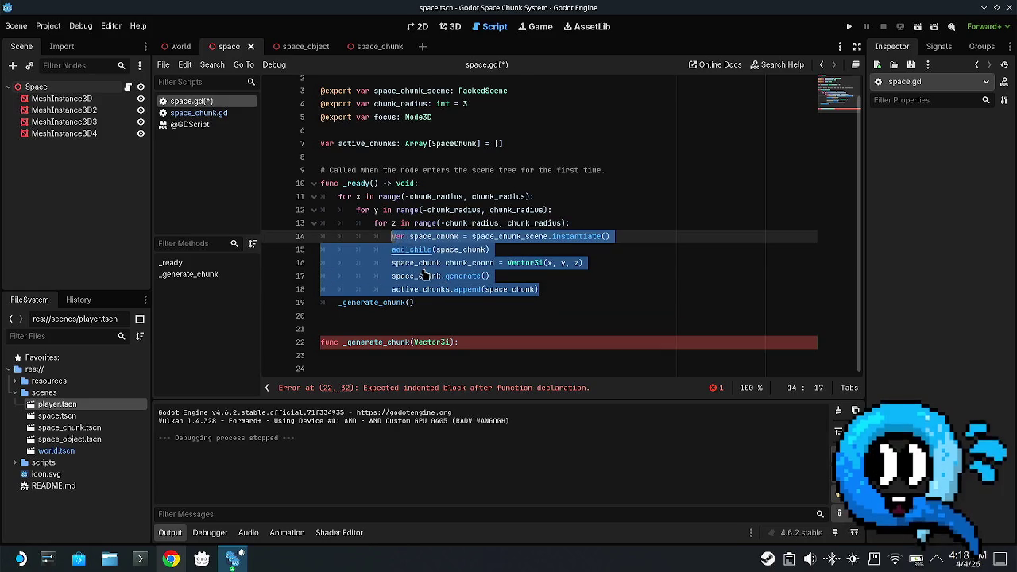
key("ctrl+x")
left_click(466, 311)
key("Return")
key("ctrl+v")
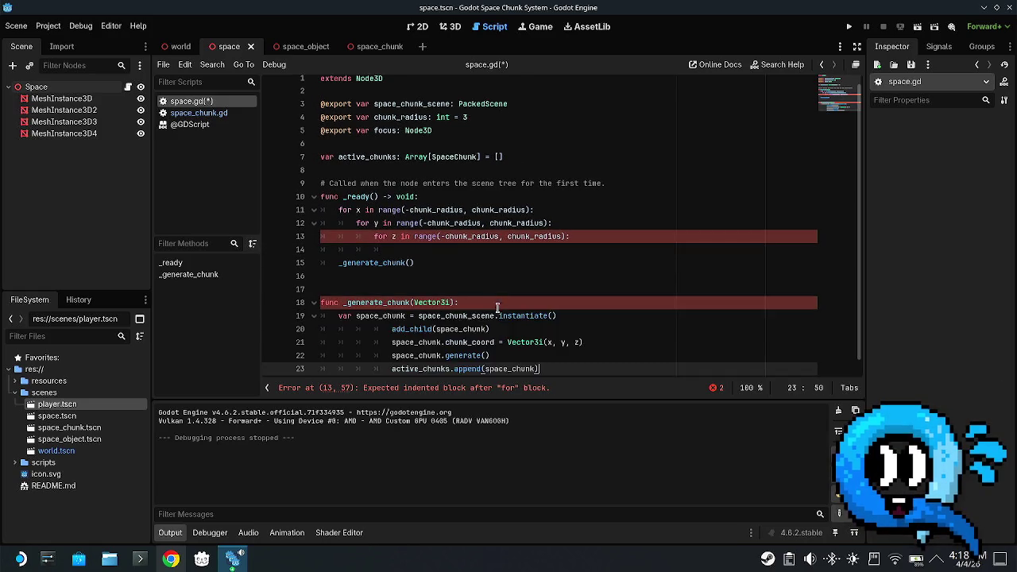
scroll(556, 355, "down", 1)
left_click_drag(556, 355, 410, 316)
key("shift+Tab")
key("shift+Tab")
key("shift+Tab")
key("ctrl+s")
left_click(506, 369)
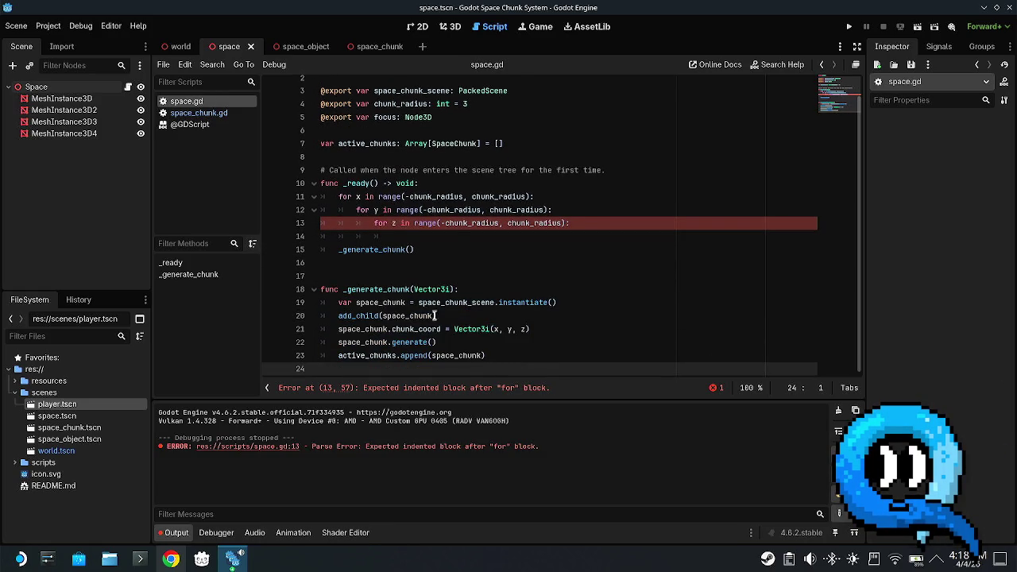
- Indent the _generate_chunk() call into the z loop, remove the empty line above it, and save
left_click(432, 262)
left_click(409, 236)
left_click_drag(445, 252, 340, 251)
key("Tab")
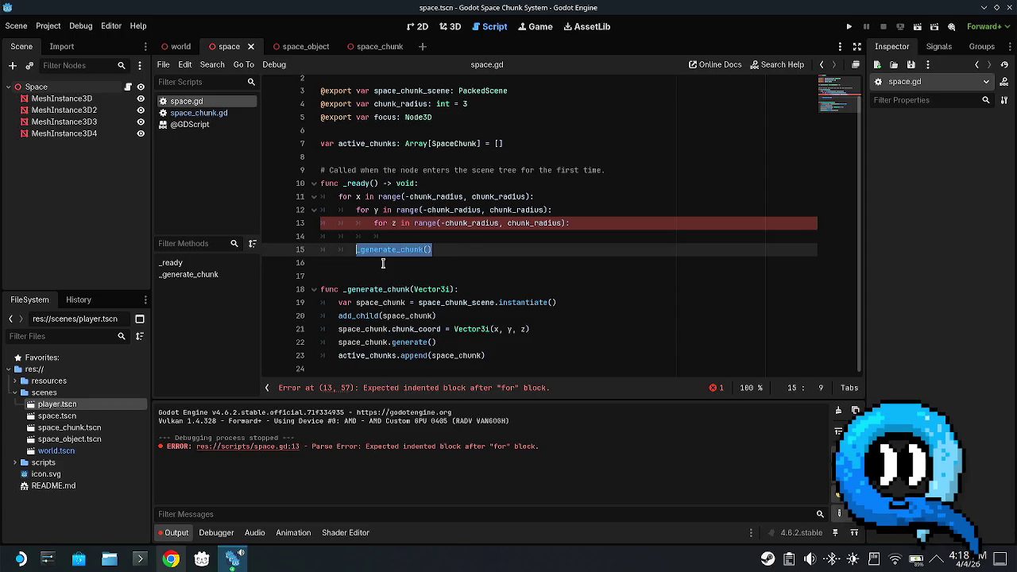
key("Tab")
key("Tab")
key("Up")
key("ctrl+shift+k")
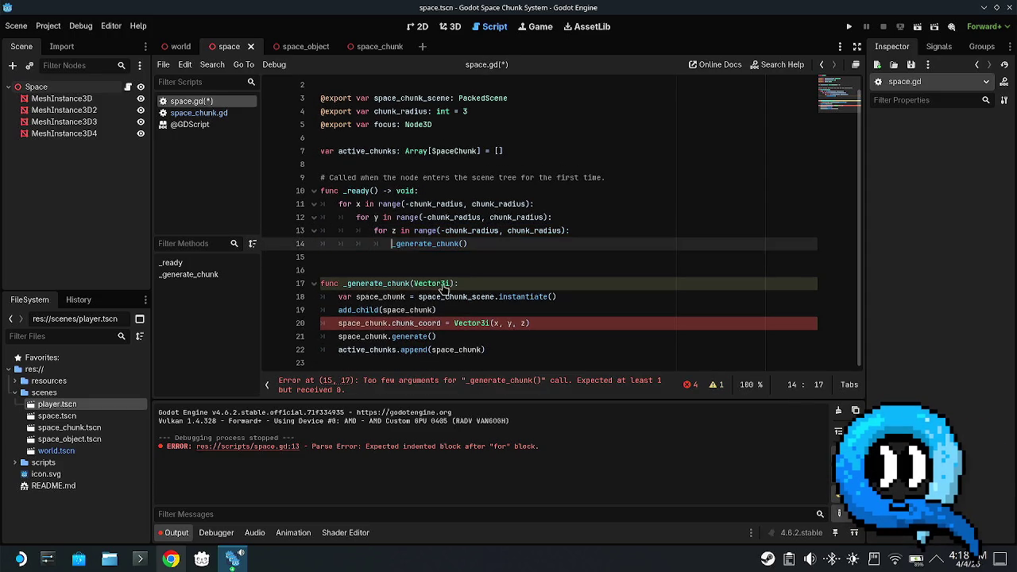
key("ctrl+s")
left_click(448, 257)
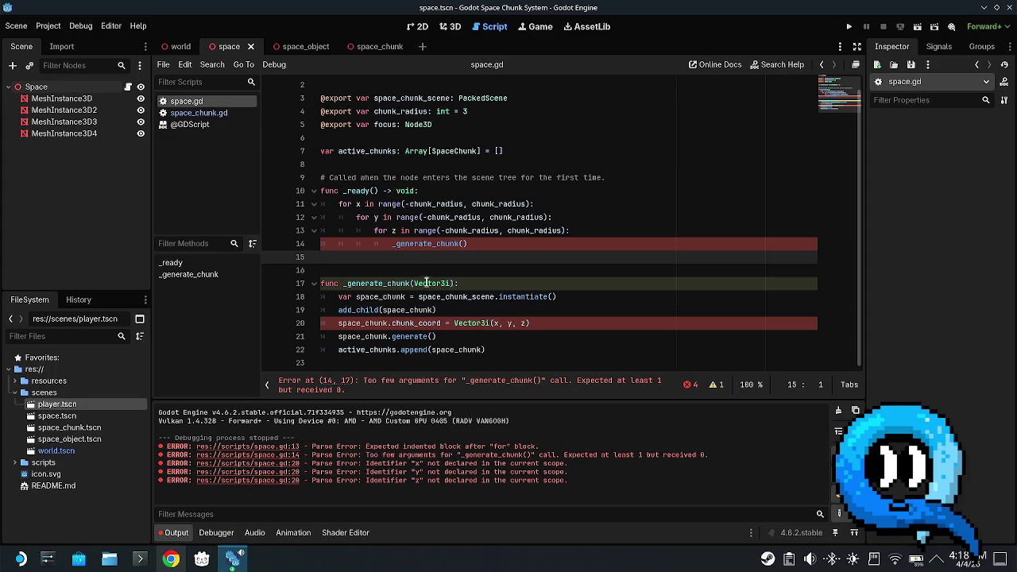
left_click(451, 283)
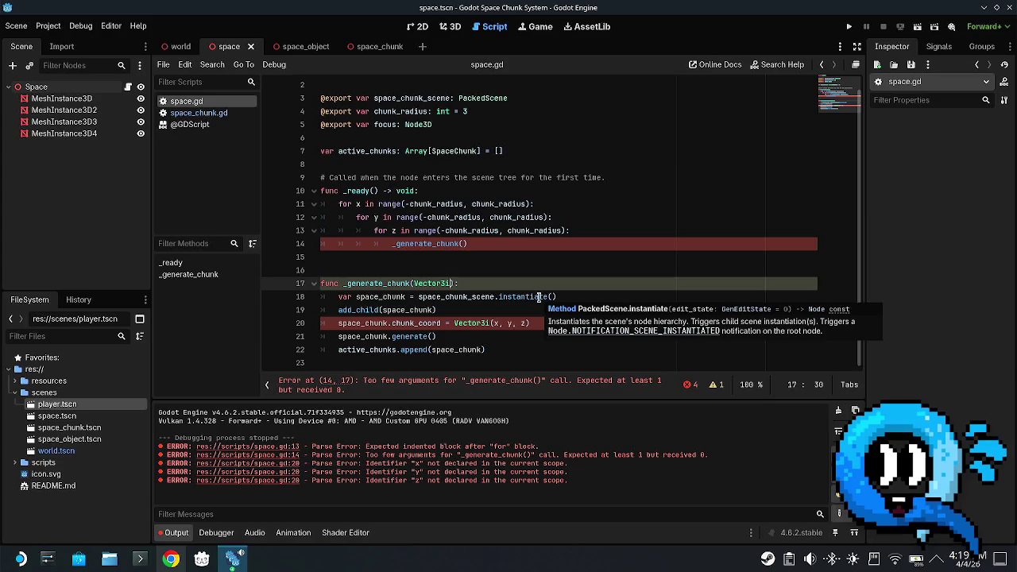
- Add a chunk_coord: Vector3i parameter to the _generate_chunk signature
key("ctrl+Left")
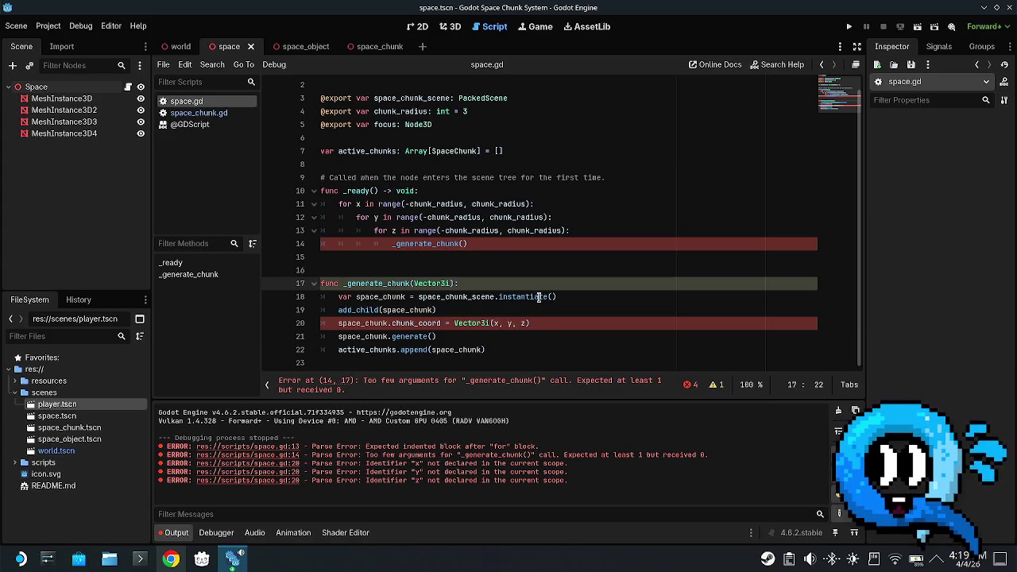
type("chunk_")
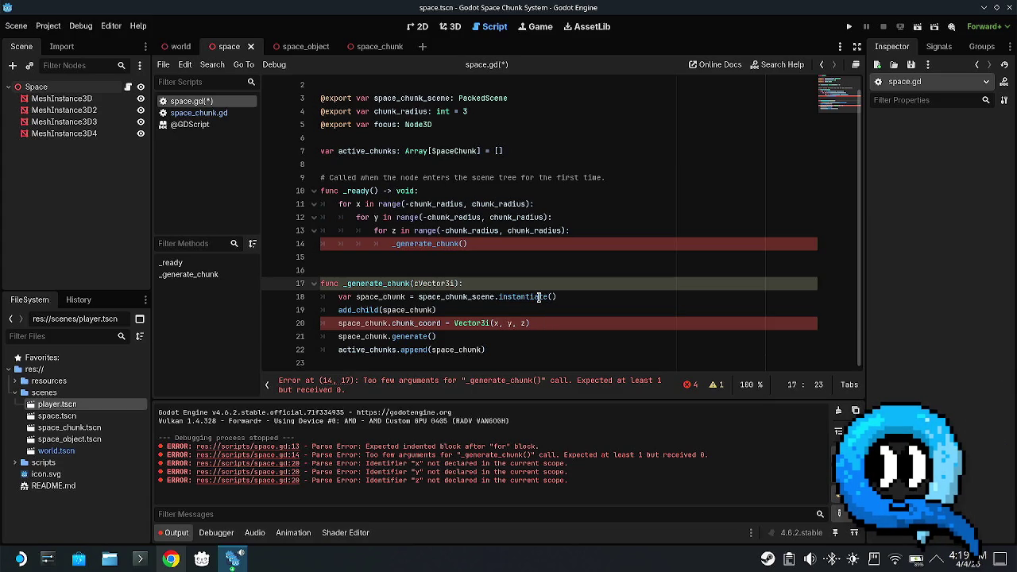
type("coord:")
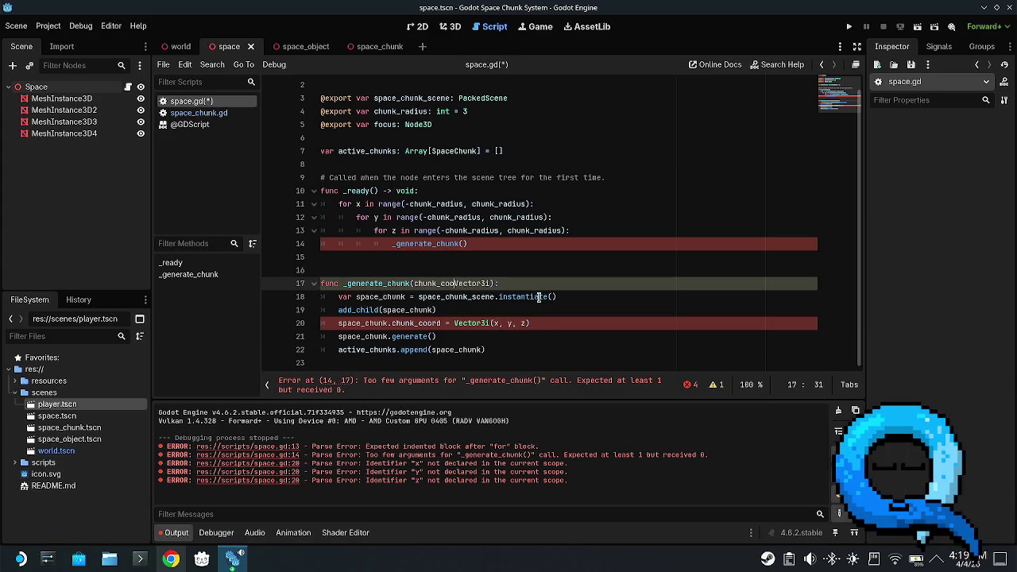
key("Down")
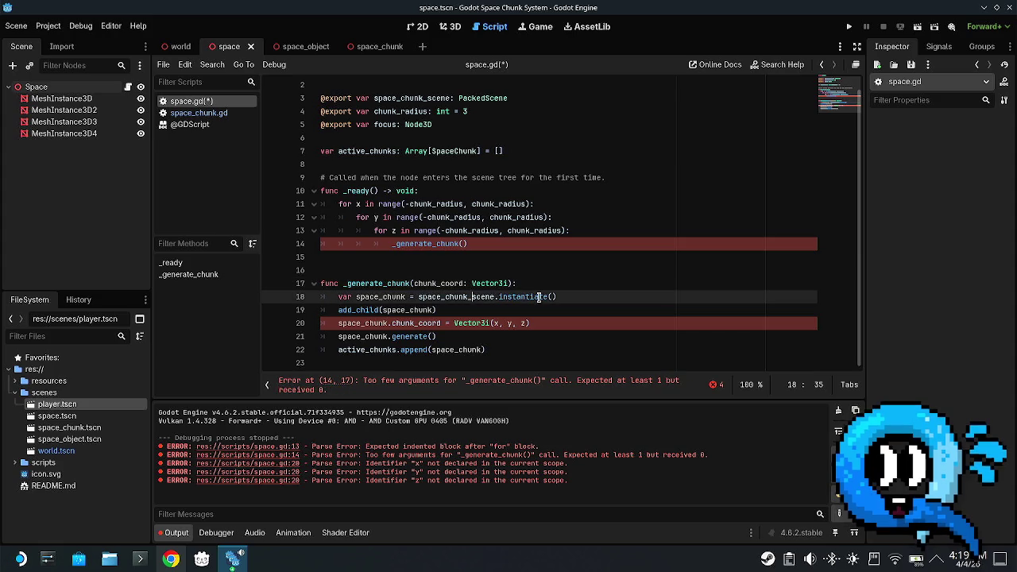
key("Down")
key("Up")
key("Down")
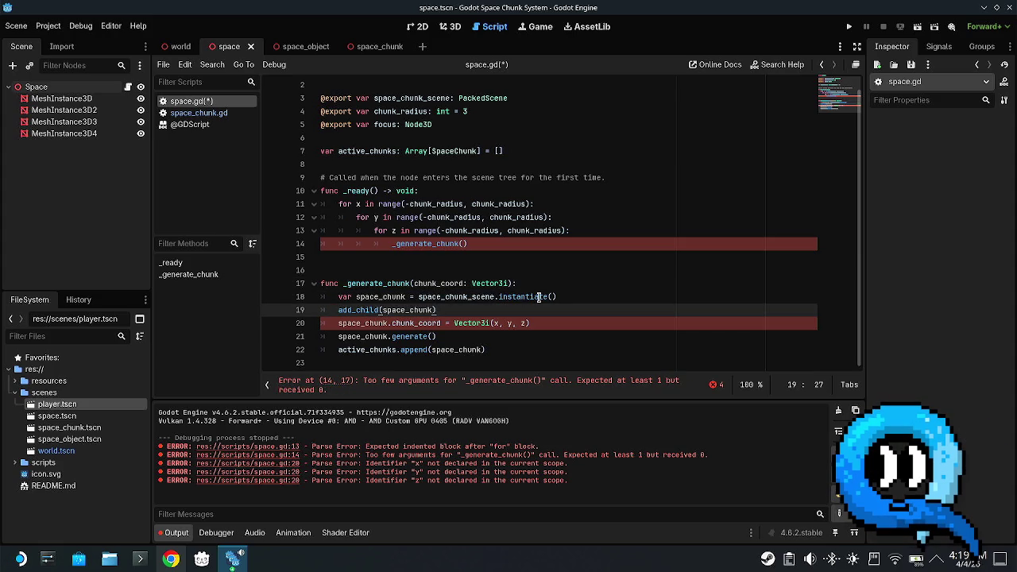
- Replace Vector3i(x, y, z) on line 20 with chunk_coord and save space.gd
left_click_drag(530, 323, 451, 328)
mouse_move(452, 328)
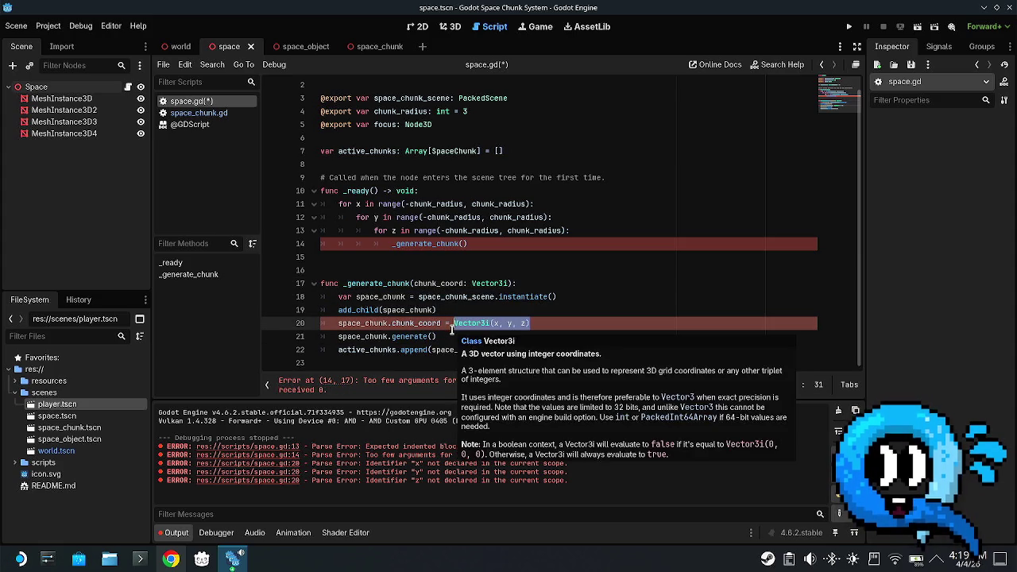
type("chunk_")
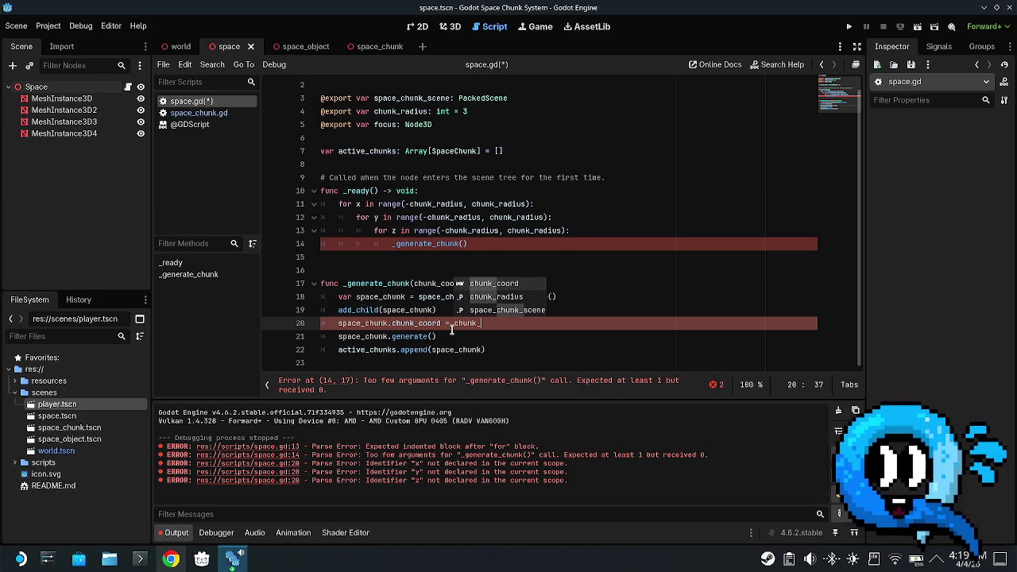
type("coo")
key("Return")
key("ctrl+s")
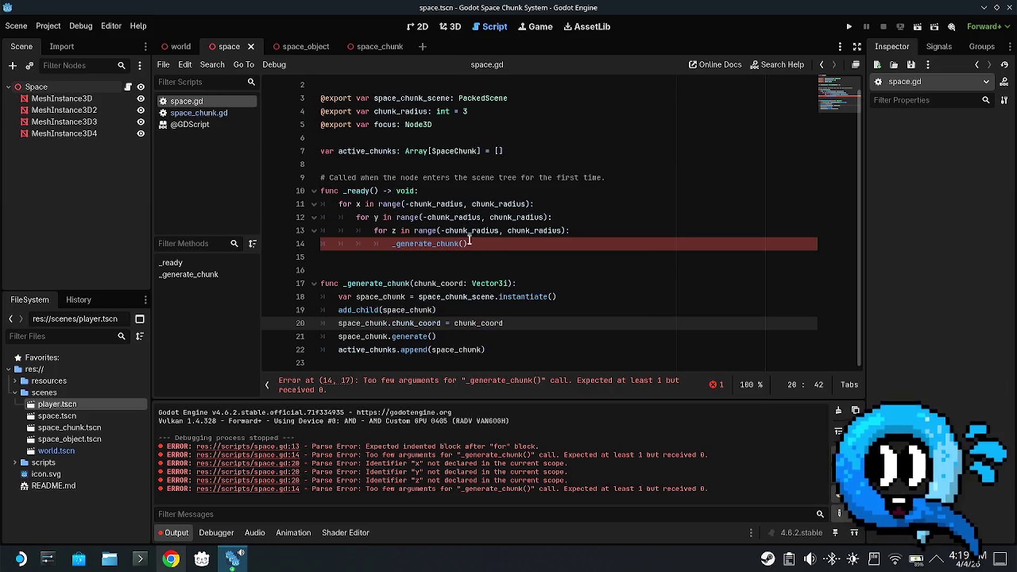
- Type Vector3i(x,y,z) as the argument of the _generate_chunk() call on line 14
left_click(469, 241)
type("crtor")
key("BackSpace")
key("BackSpace")
key("BackSpace")
type("tor")
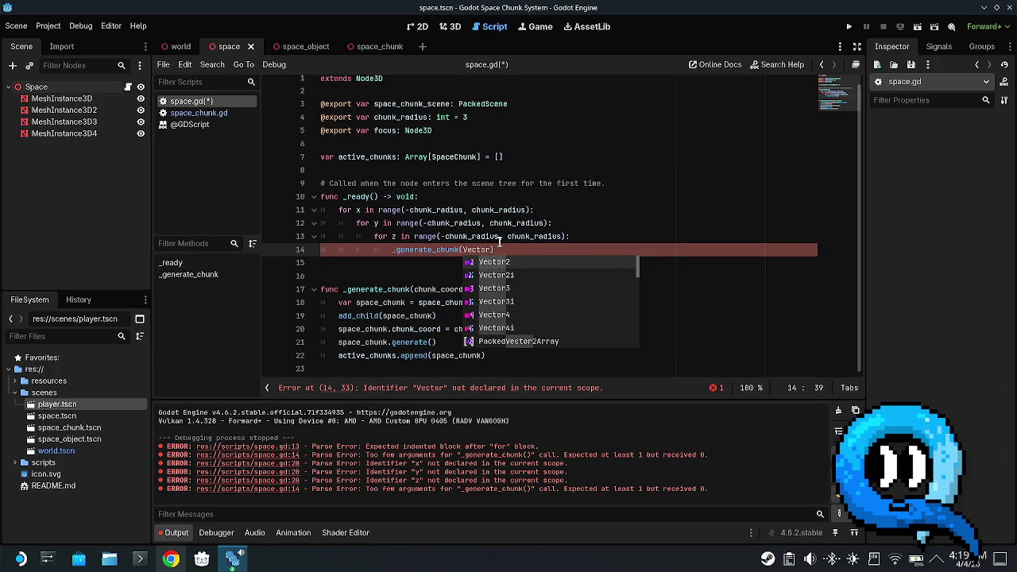
type("3i(")
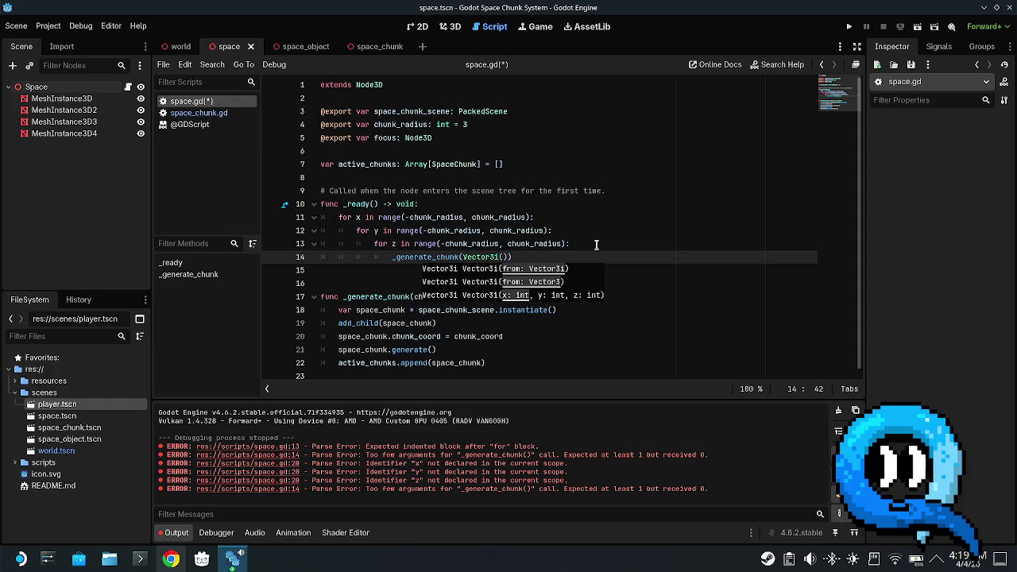
type("x,y,z")
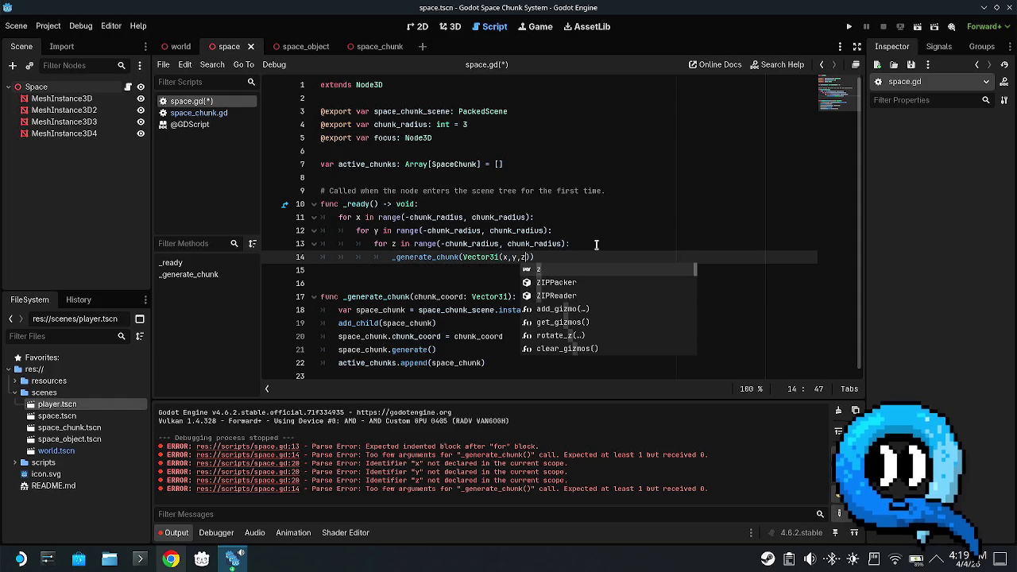
- Space out the arguments so the call reads _generate_chunk(Vector3i(x, y, z)), then save
key("Left")
key("Left")
key("Left")
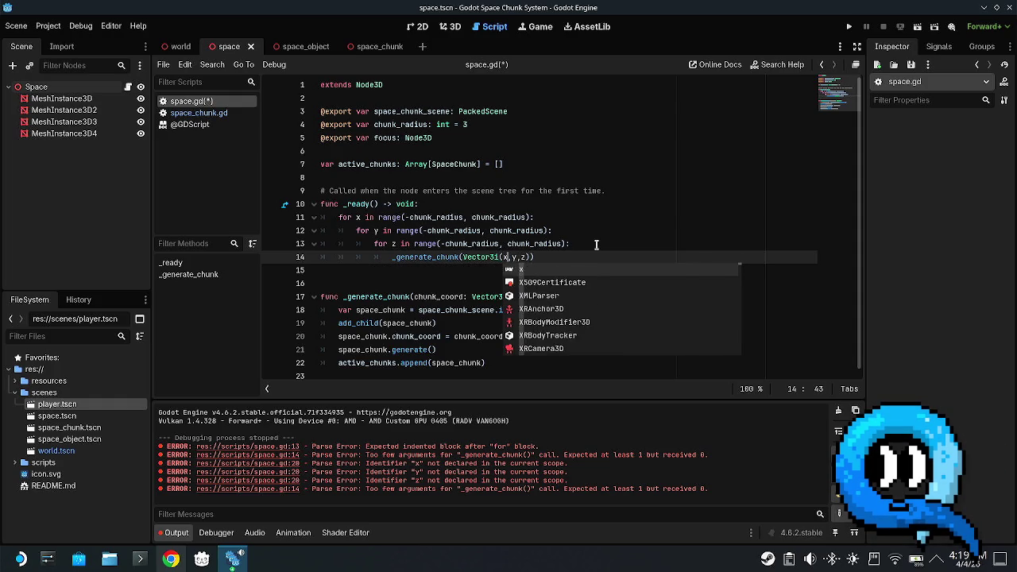
key("Right")
key("Right")
key("ctrl+s")
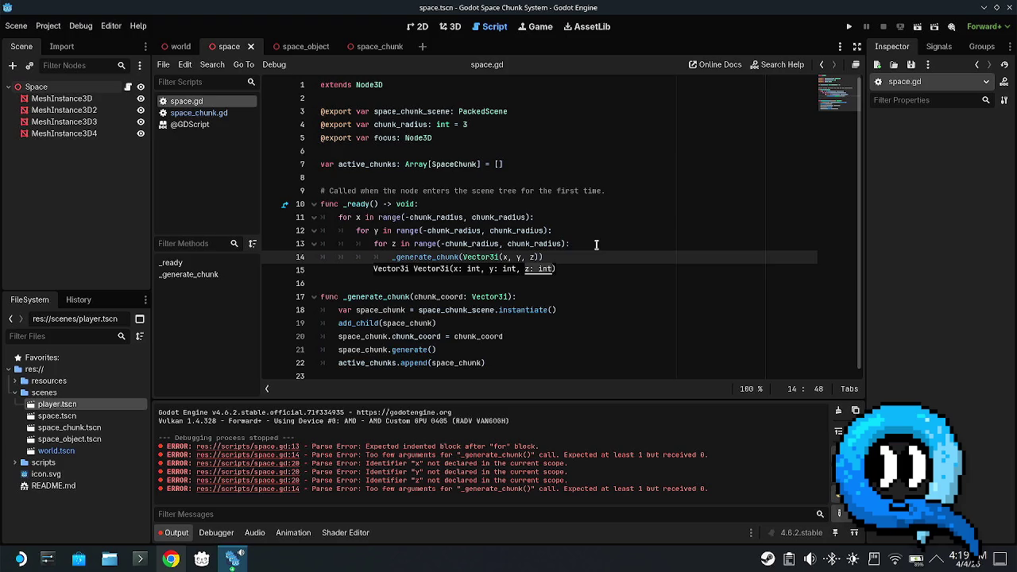
left_click(114, 29)
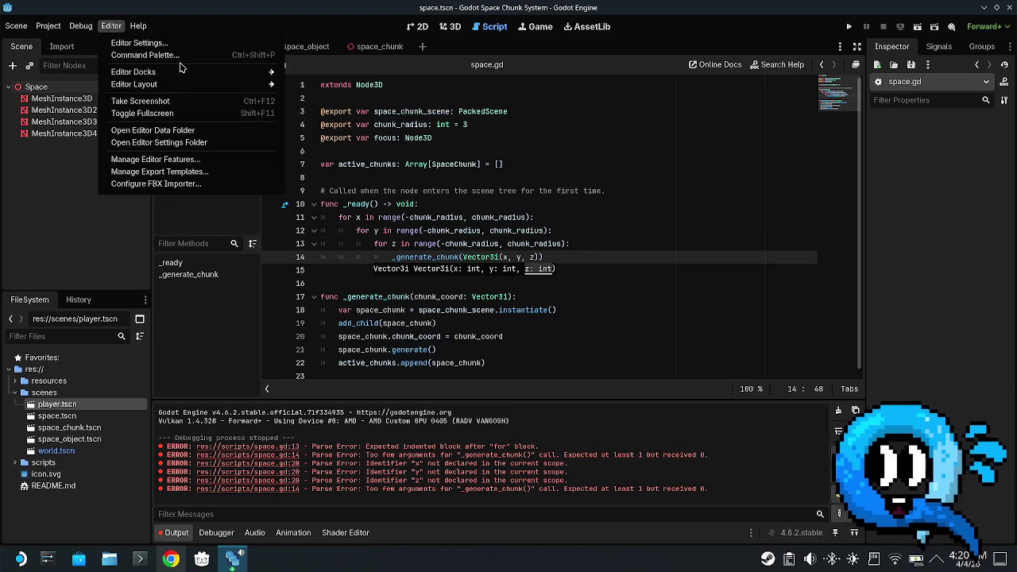
- In Editor Settings' Interface > Theme, try Classic style, return to Modern, and set Color Preset to Godot 3
left_click(141, 43)
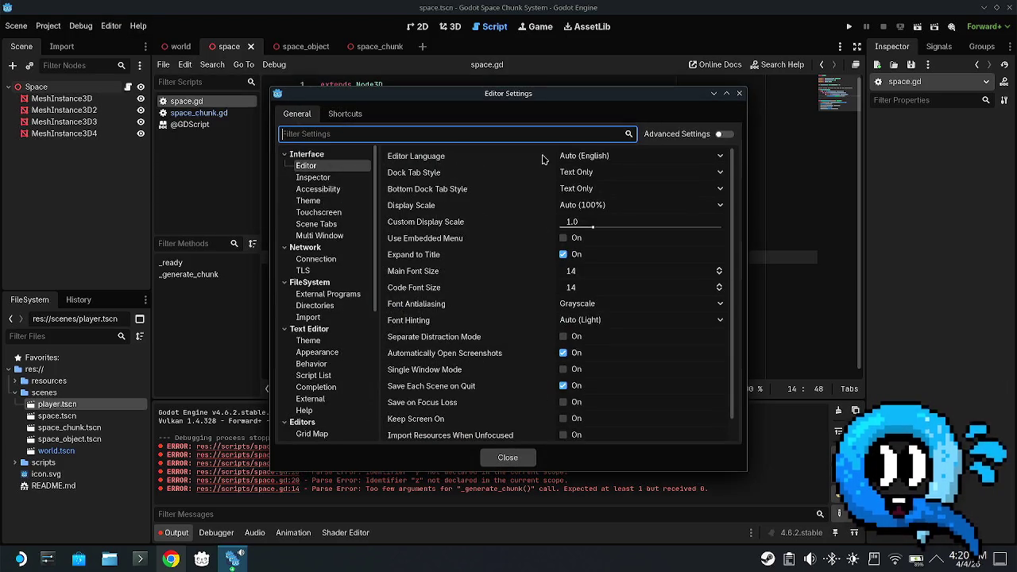
left_click(337, 202)
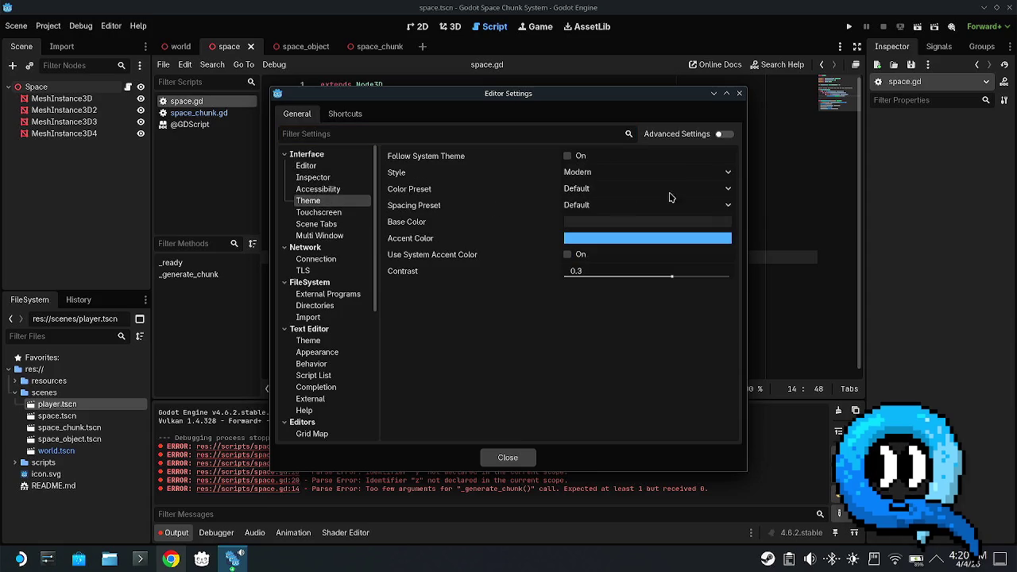
left_click(619, 172)
left_click(622, 204)
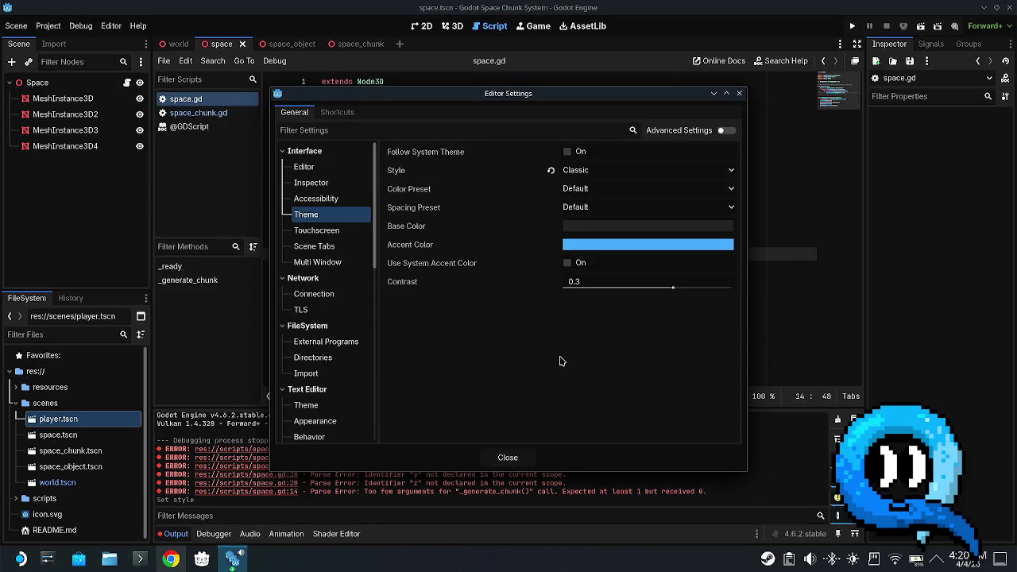
left_click(601, 172)
left_click(601, 189)
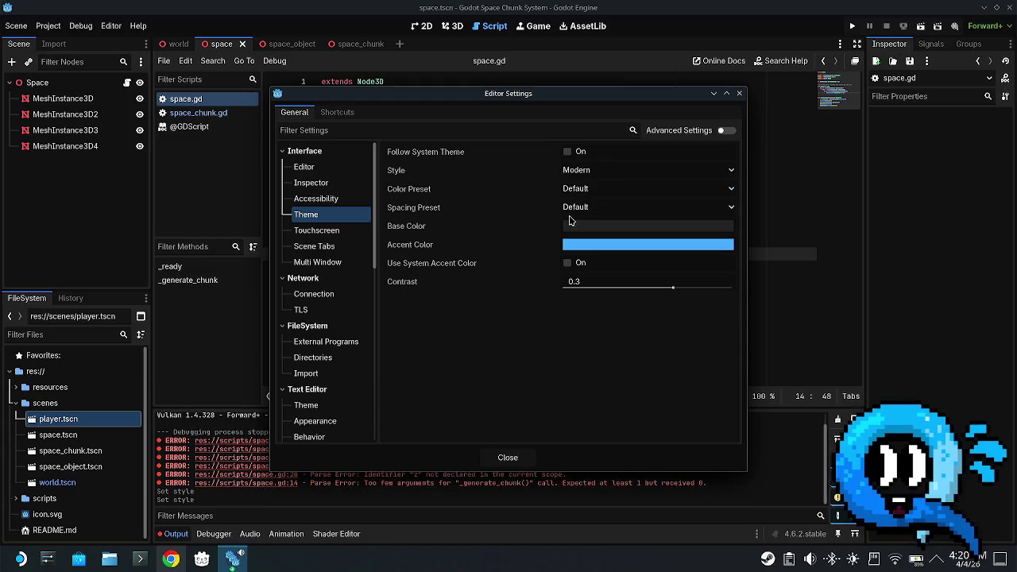
left_click(602, 188)
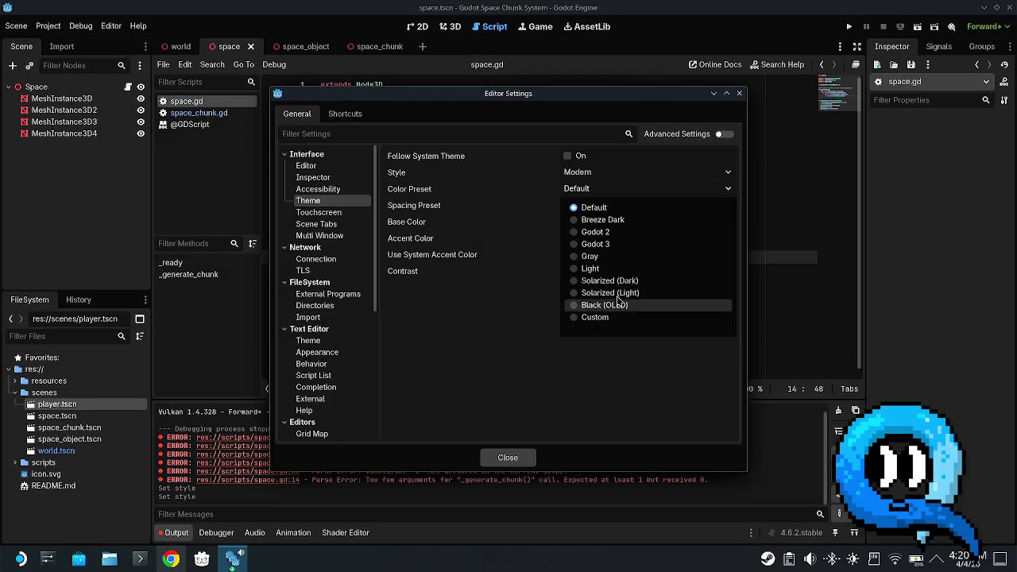
left_click(596, 244)
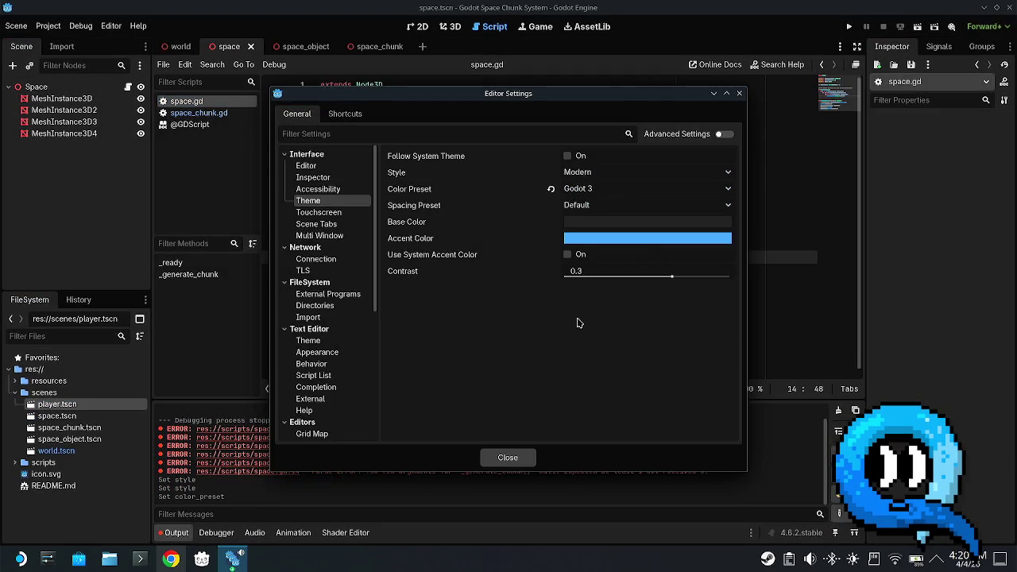
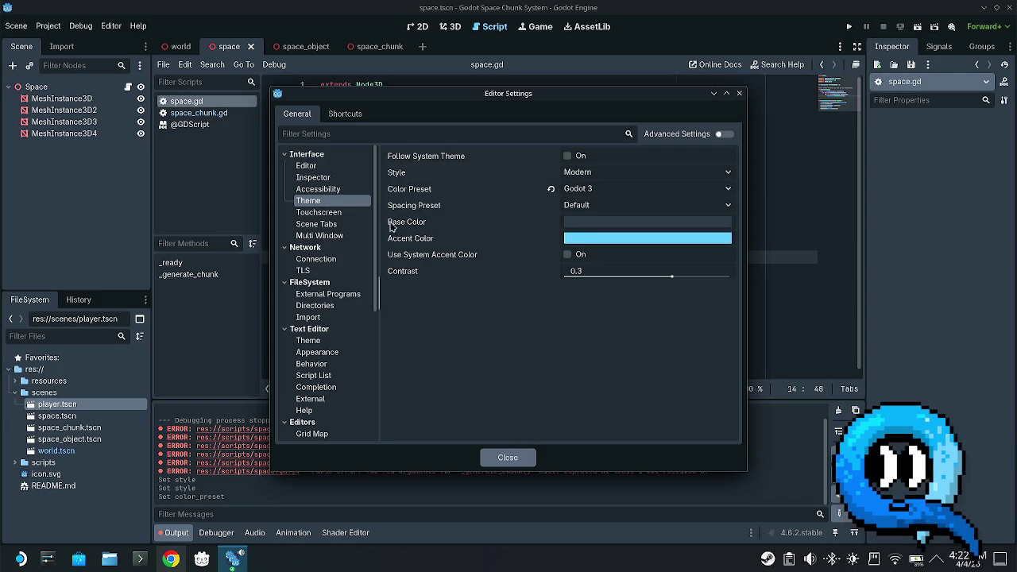
- Preview the Breeze Dark colour preset, revert to Godot 3, and close Editor Settings
left_click(658, 188)
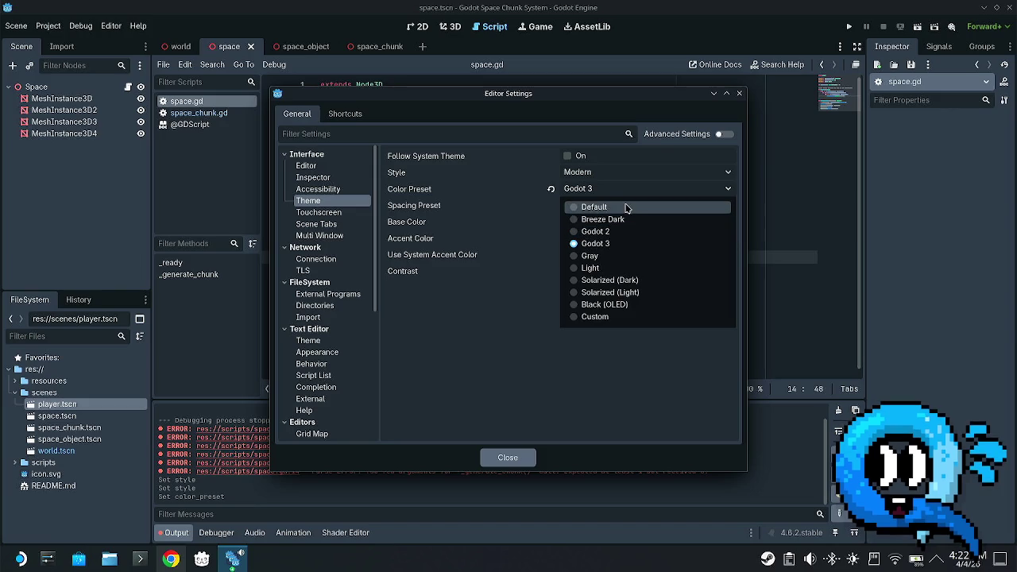
left_click(604, 220)
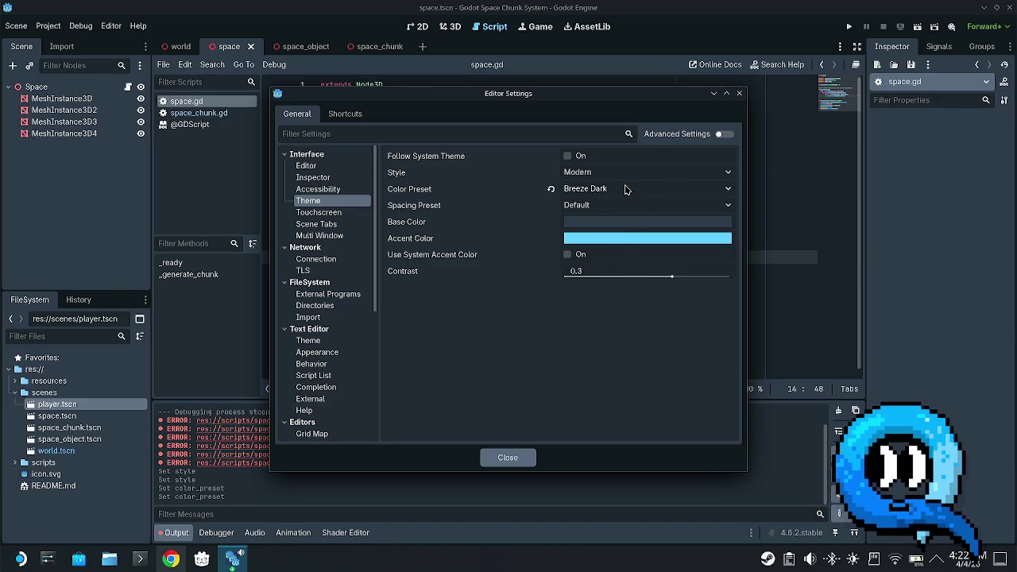
left_click(625, 189)
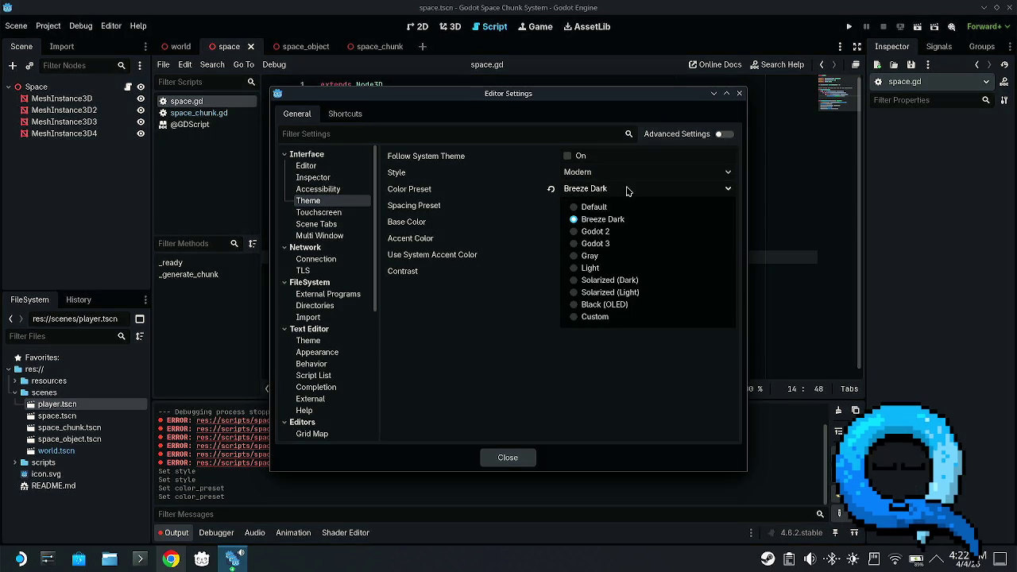
left_click(610, 244)
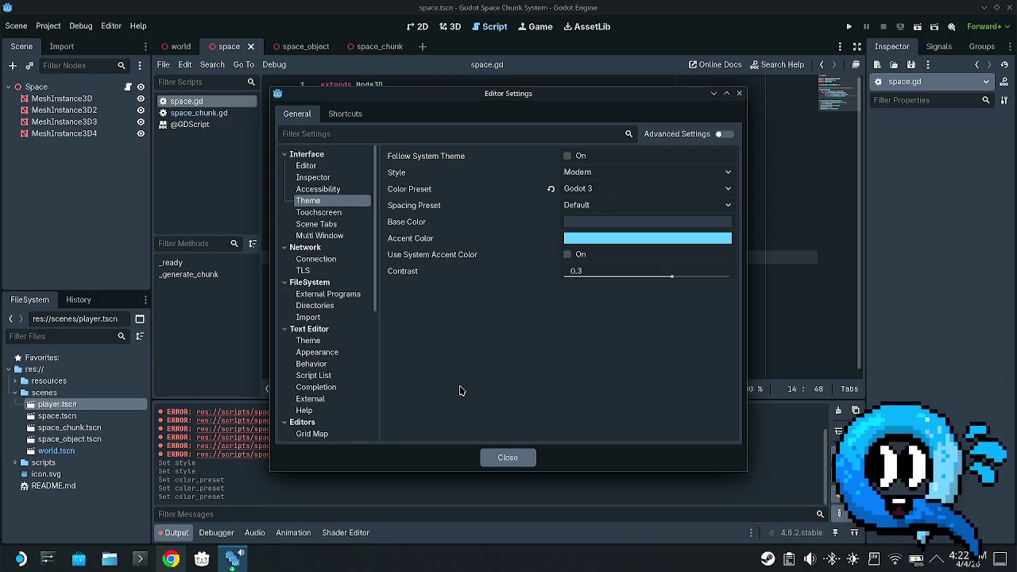
left_click(509, 458)
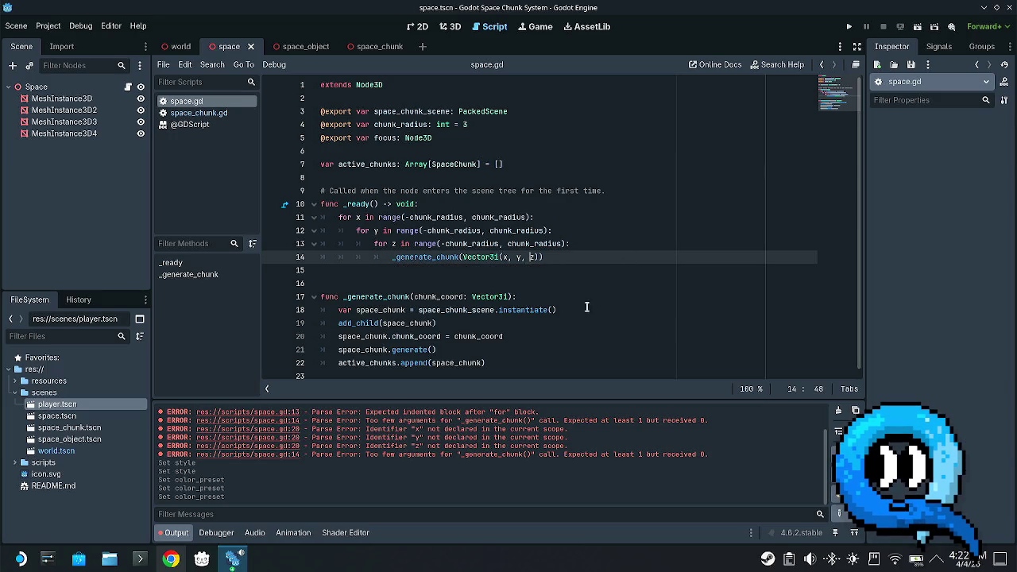
left_click(528, 267)
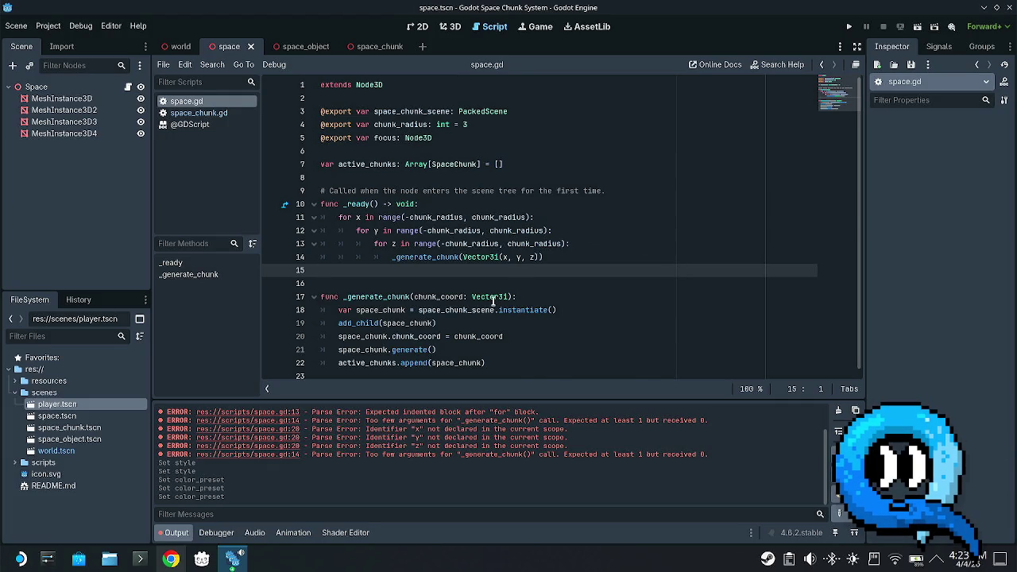
left_click(469, 246)
left_click(466, 259)
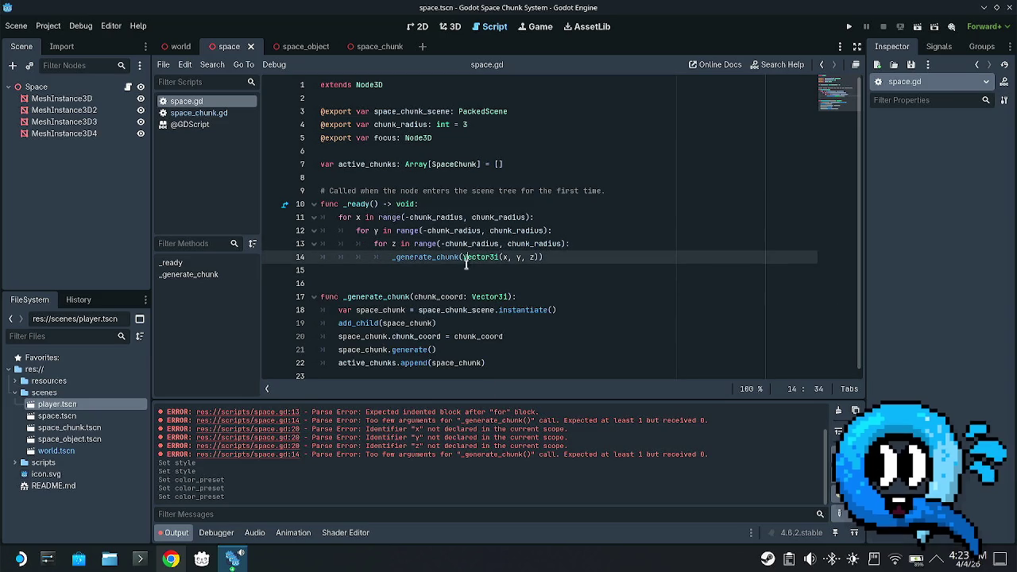
left_click(386, 231)
left_click(516, 257)
mouse_move(570, 257)
left_mouse_down()
mouse_move(514, 233)
mouse_move(515, 215)
left_mouse_up()
left_click(515, 215)
left_click(515, 204)
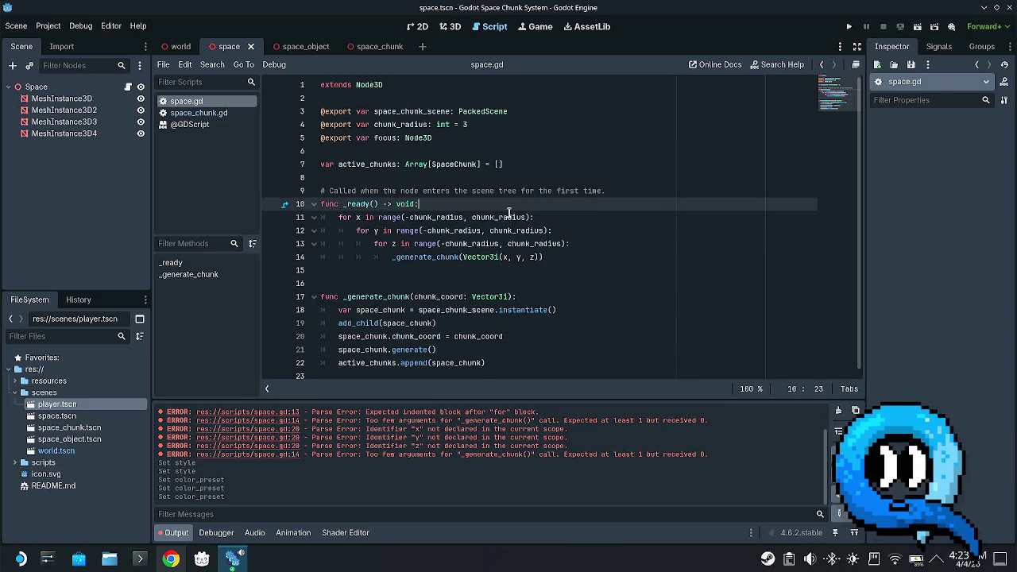
left_click(420, 151)
- Declare var chunk_delete_queue: Array[SpaceChunk] below active_chunks, then begin chunk_generate_queue: Array[SpaceChunk]
key("Return")
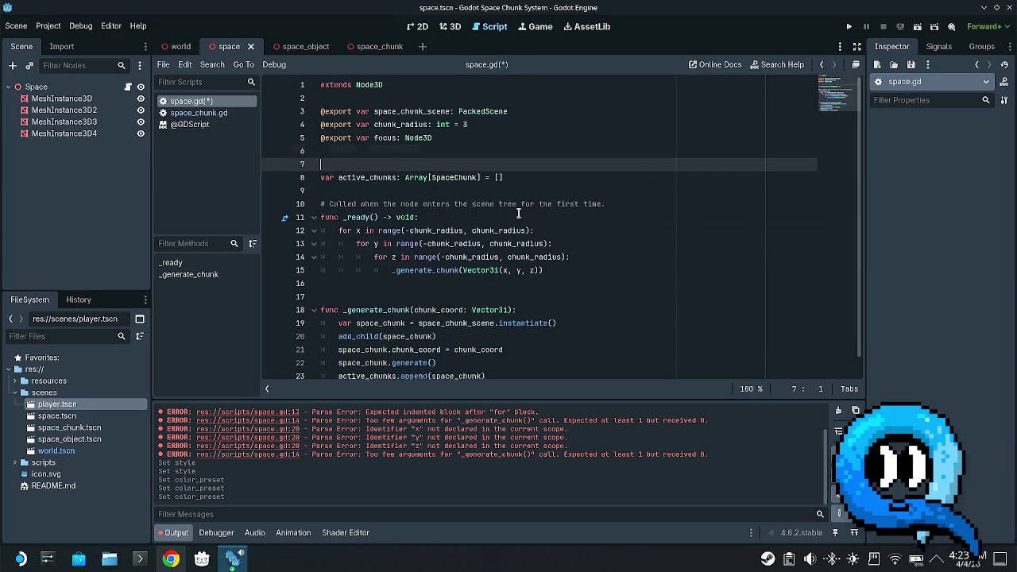
key("Delete")
key("Down")
key("Up")
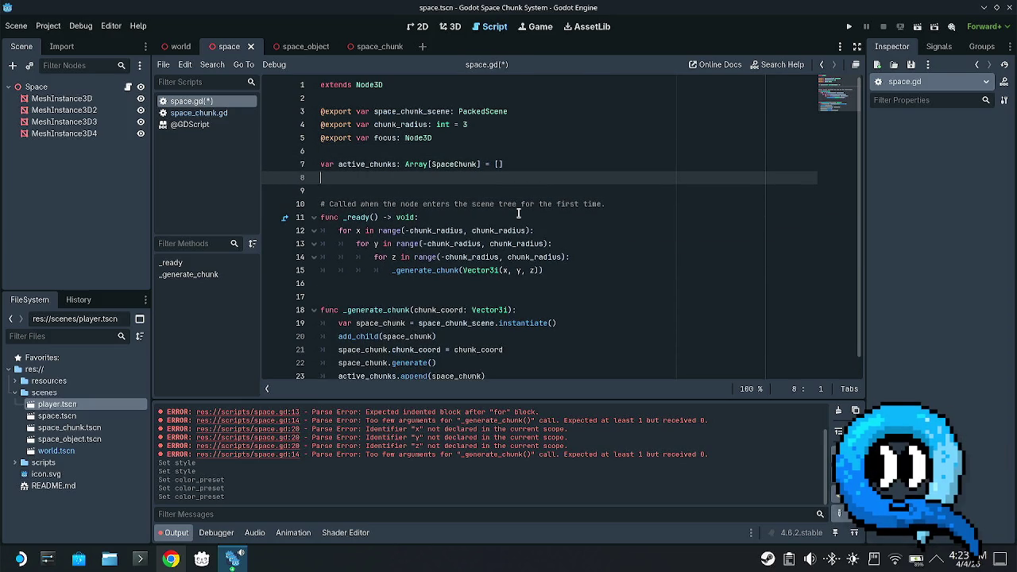
type("var chunk_delete_")
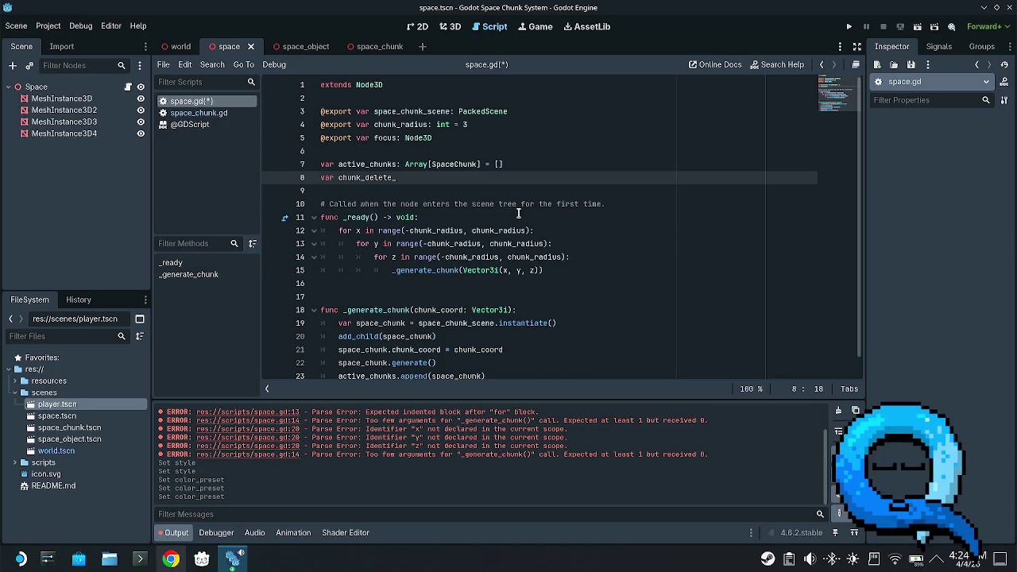
type("queue")
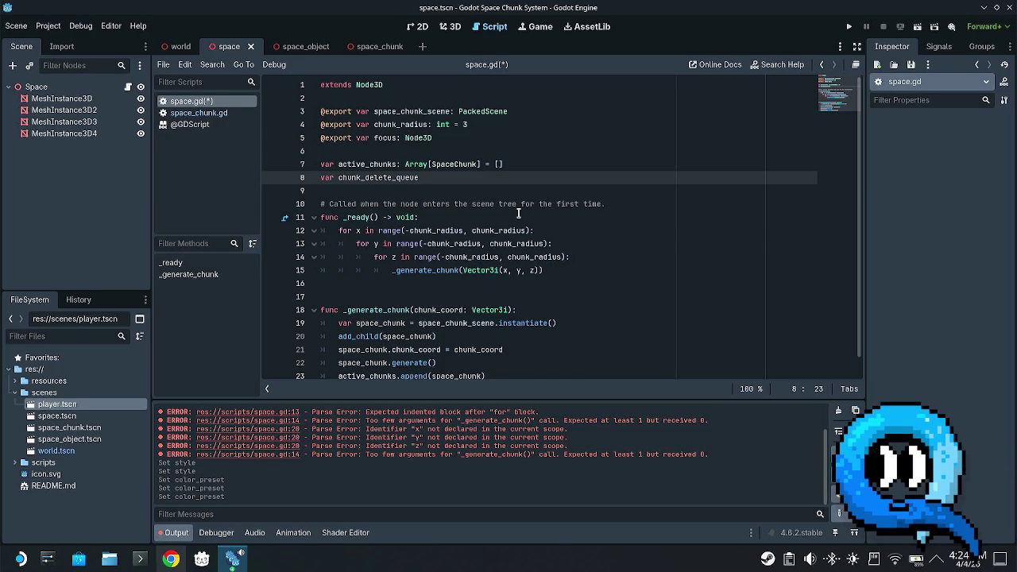
type(": ")
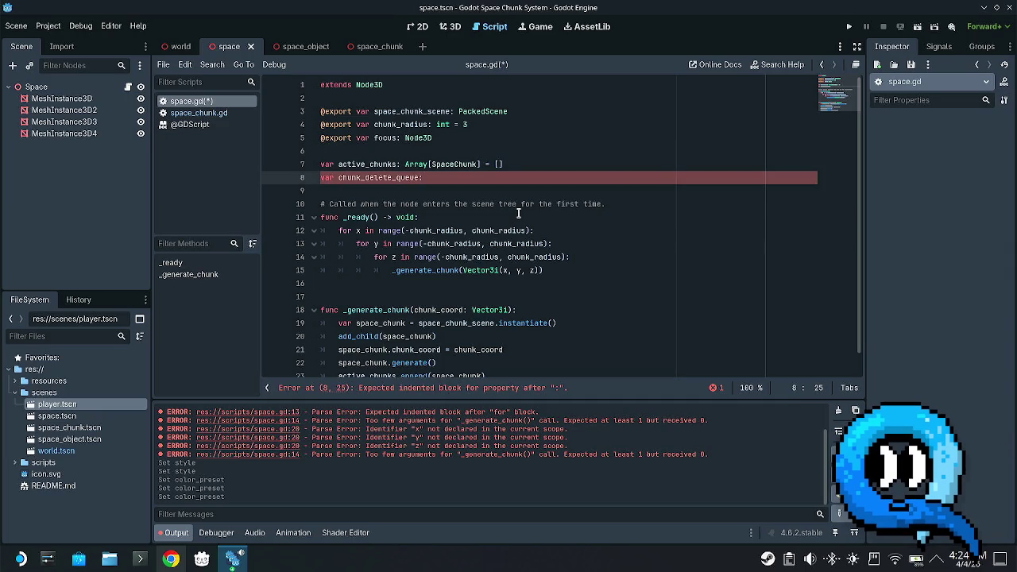
type("Array")
type("[space")
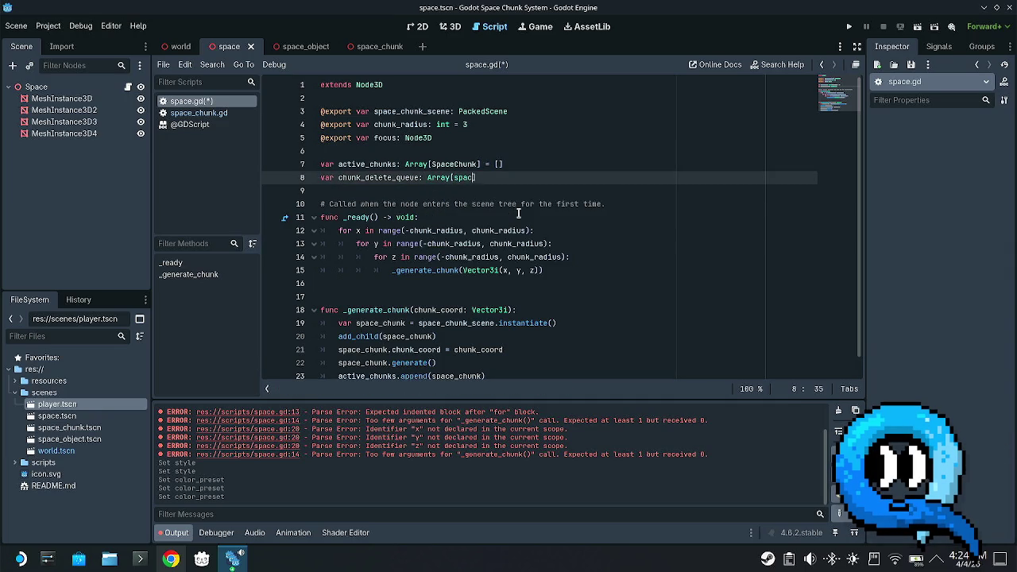
key("BackSpace")
key("BackSpace")
key("BackSpace")
type("Spa")
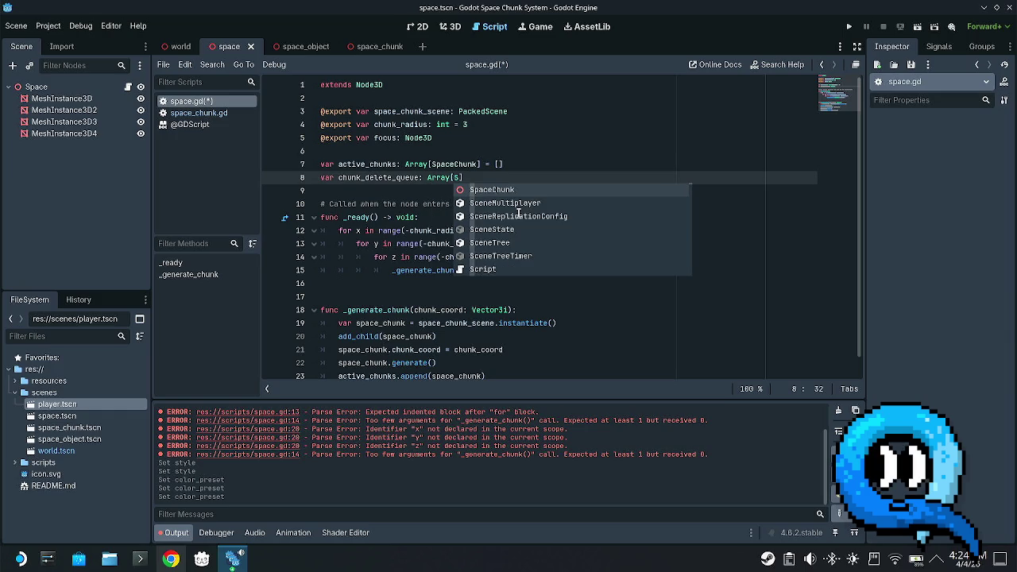
type("ceChunk")
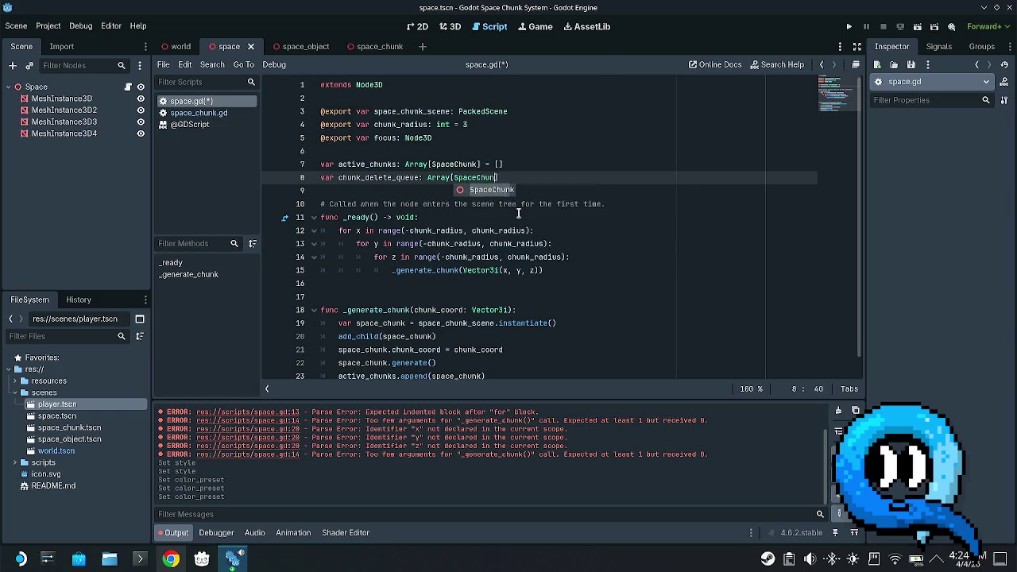
type("]")
key("Return")
type("var ")
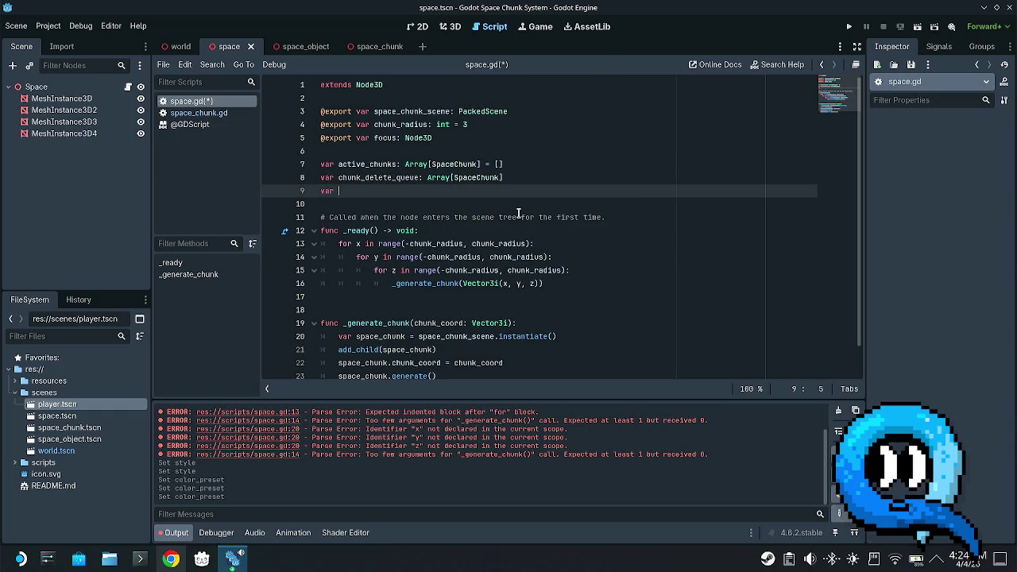
type("chunk")
type("_c")
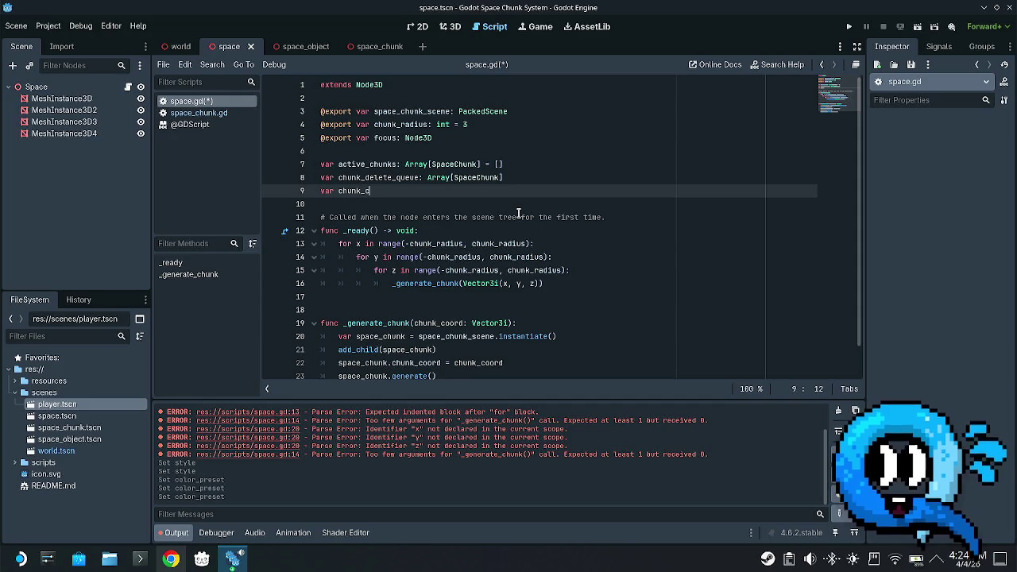
key("BackSpace")
type("generate_")
type("queueue")
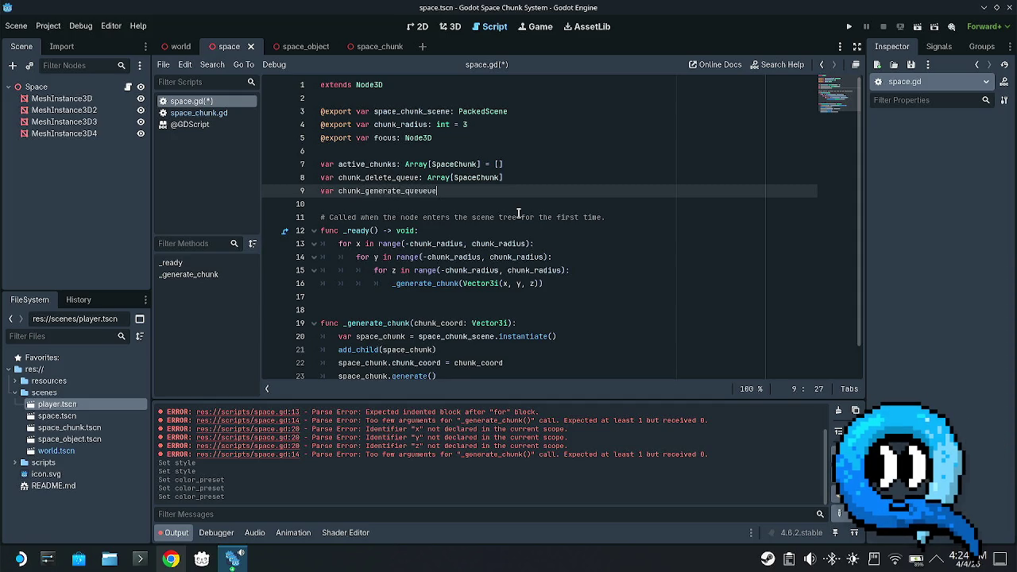
key("BackSpace")
key("BackSpace")
type(":")
type(" Array")
type("[Spac")
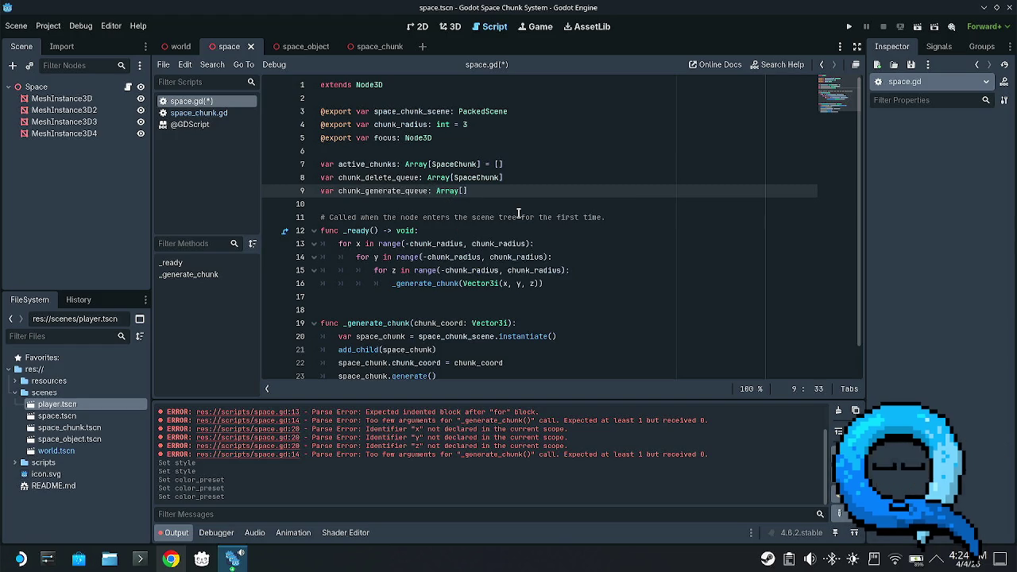
type("eChunk]")
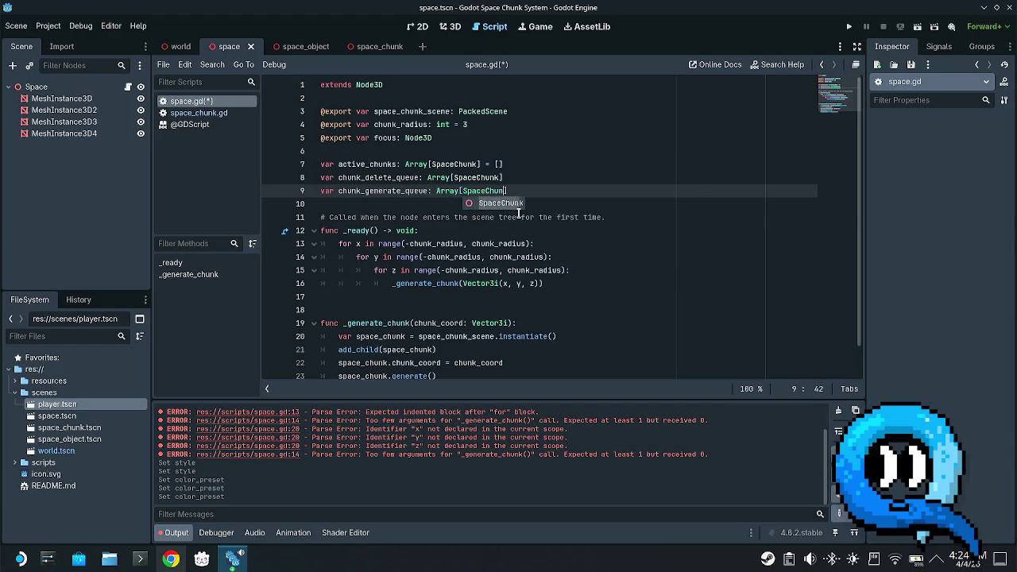
- Initialise chunk_delete_queue and chunk_generate_queue to empty arrays with = []
key("Up")
type("= []")
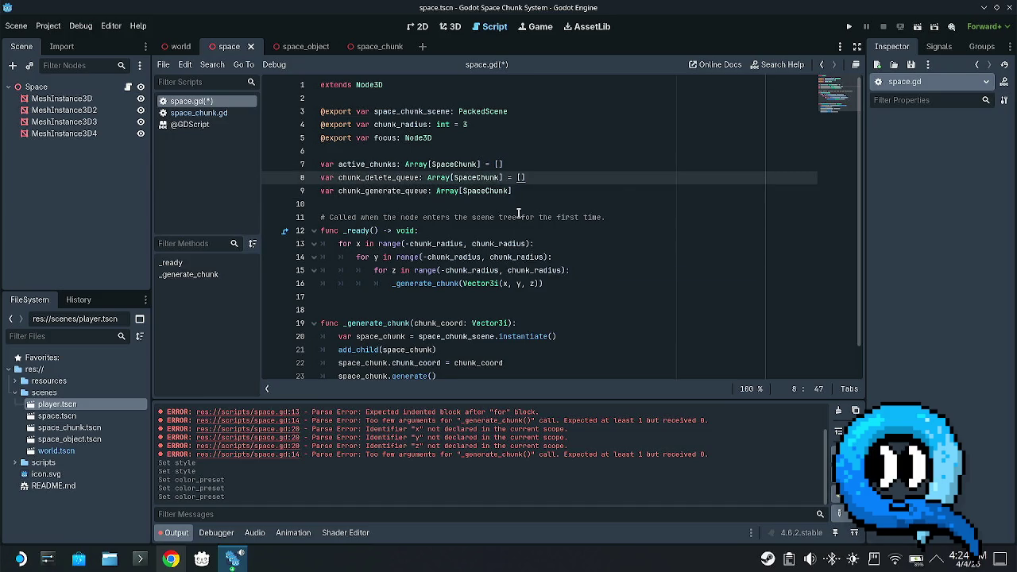
key("Down")
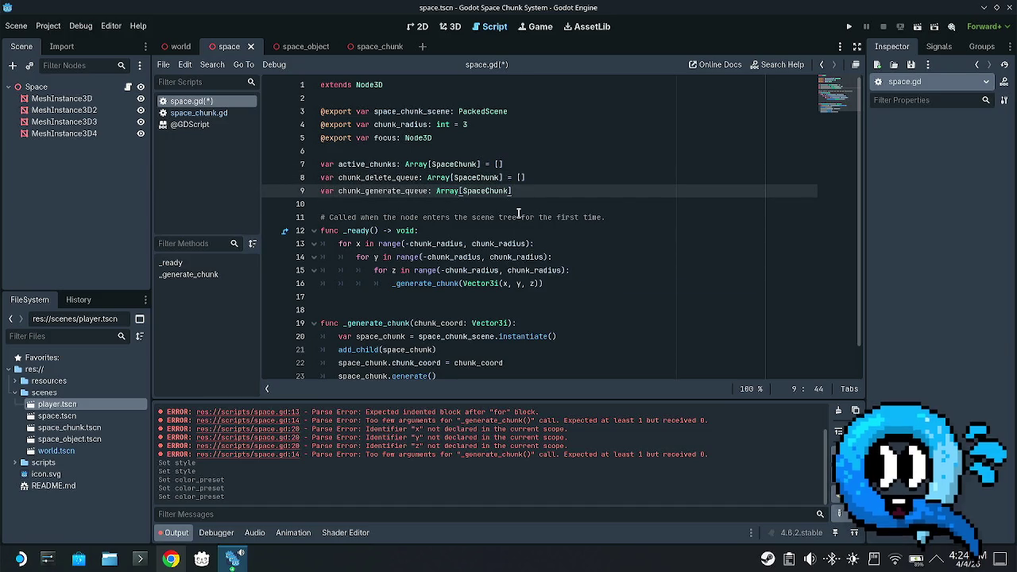
type("[]")
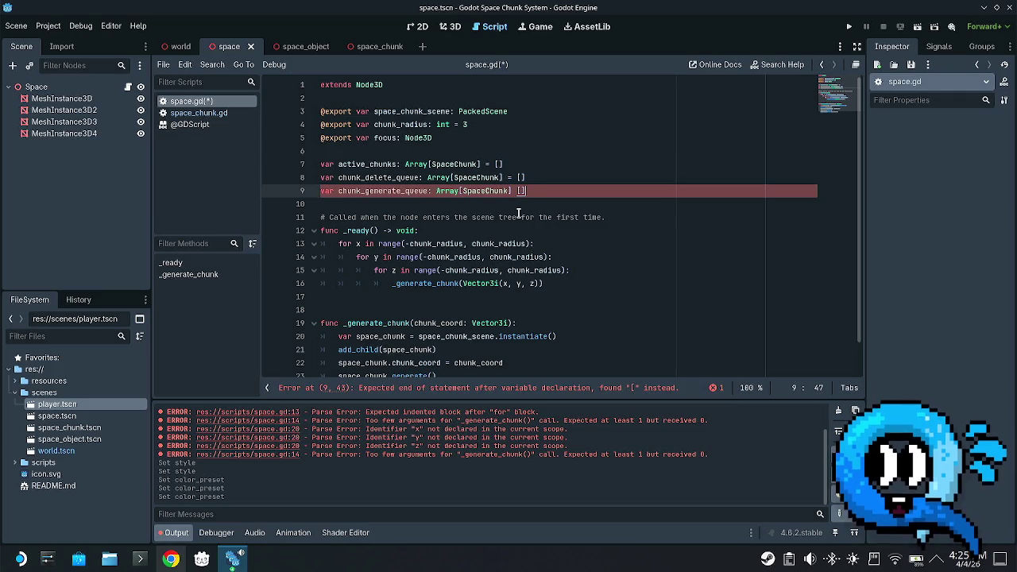
key("Left")
key("Left")
key("Left")
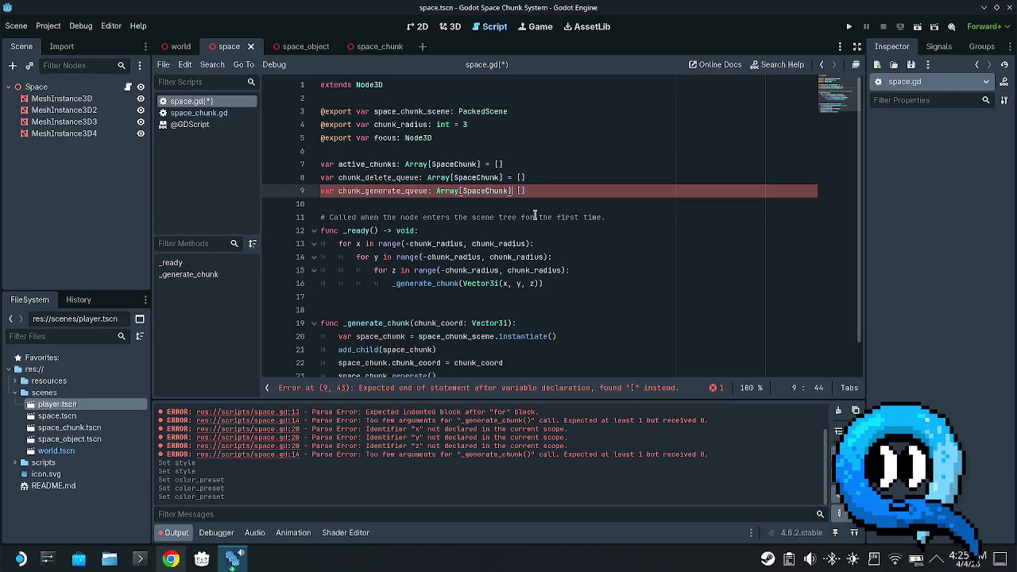
type("=")
- Save space.gd and move to the empty line 17 after the loops
left_click(455, 243)
key("ctrl+s")
scroll(549, 227, "down", 1)
left_click(484, 269)
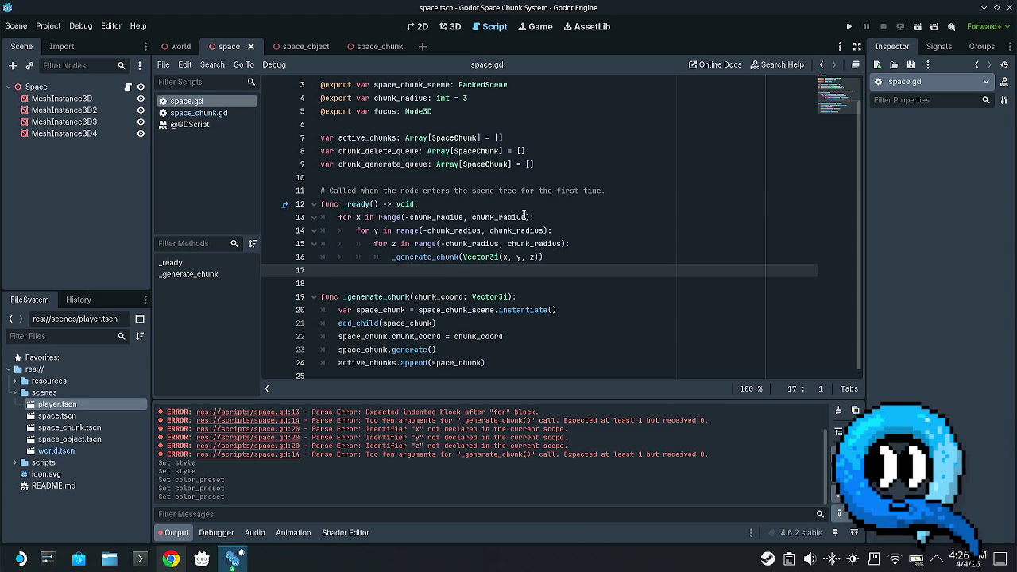
- Insert extra blank lines on line 17 between _ready and _generate_chunk
left_click(403, 217)
left_click(441, 203)
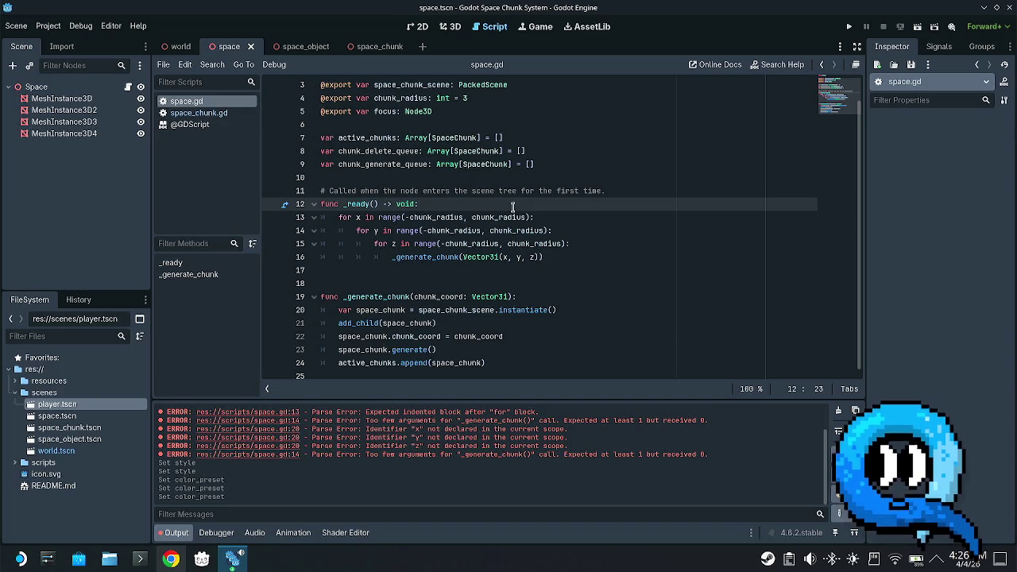
left_click(516, 272)
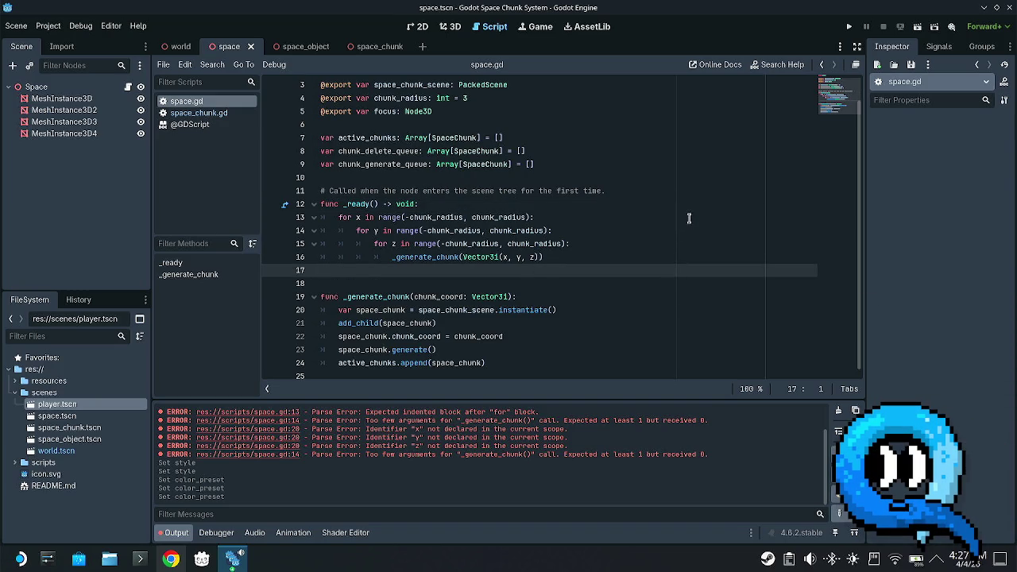
key("Return")
key("Return")
key("Up")
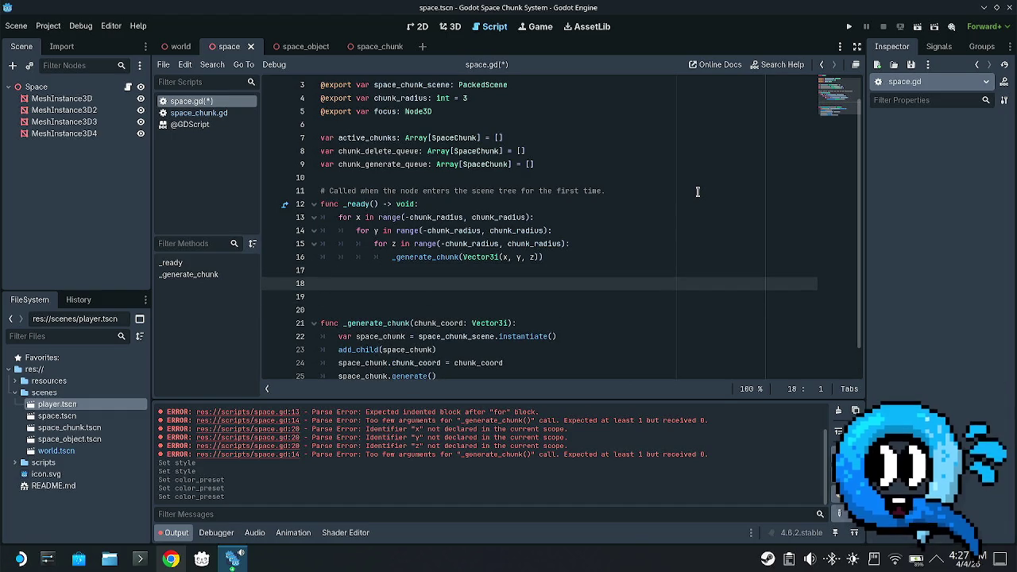